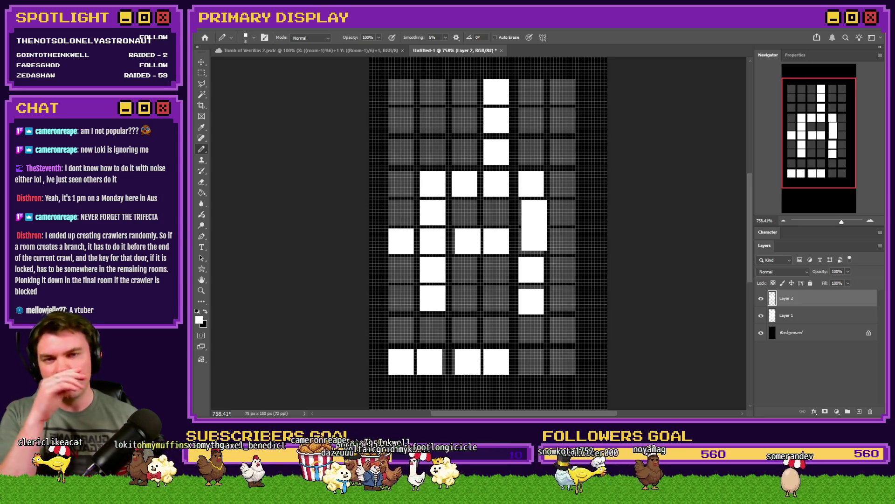
# Erase all white room cells from the grid, deselect, and return to the Pencil tool
pyautogui.click(202, 72)
pyautogui.moveTo(370, 62)
pyautogui.mouseDown()
pyautogui.moveTo(469, 130)
pyautogui.moveTo(623, 365)
pyautogui.moveTo(624, 380)
pyautogui.mouseUp()
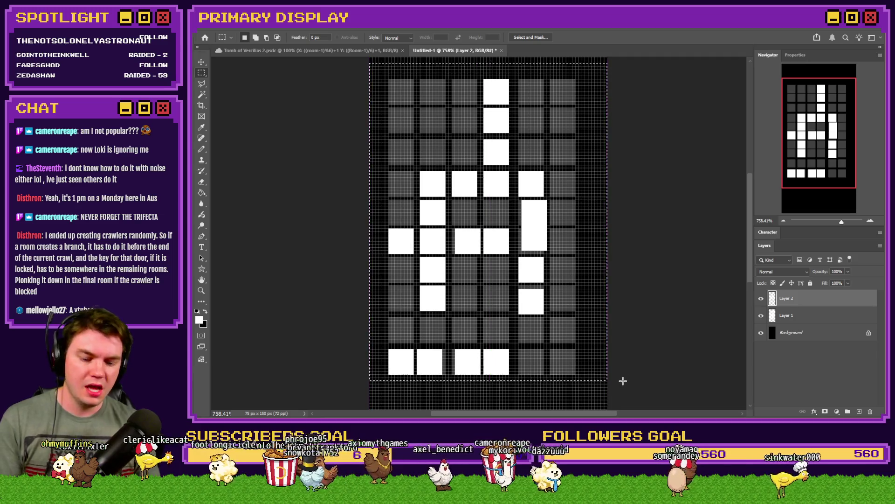
pyautogui.press('Delete')
pyautogui.hotkey('ctrl', 'd')
pyautogui.click(201, 150)
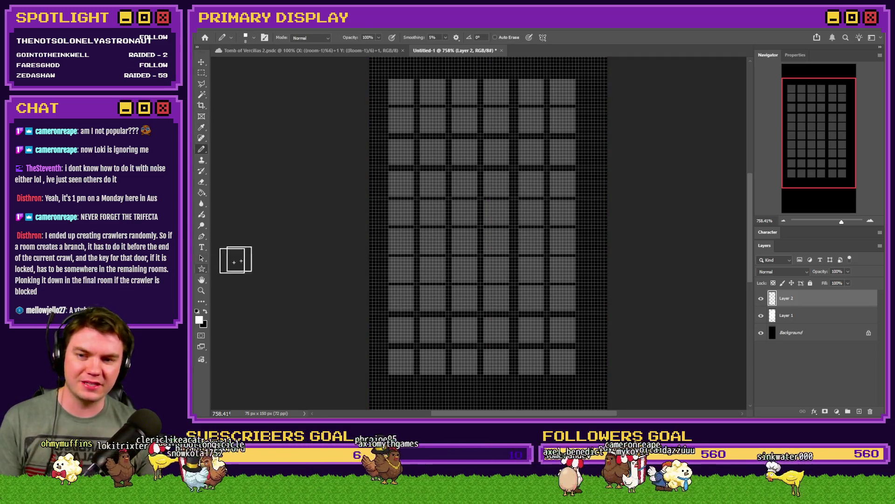
pyautogui.click(467, 213)
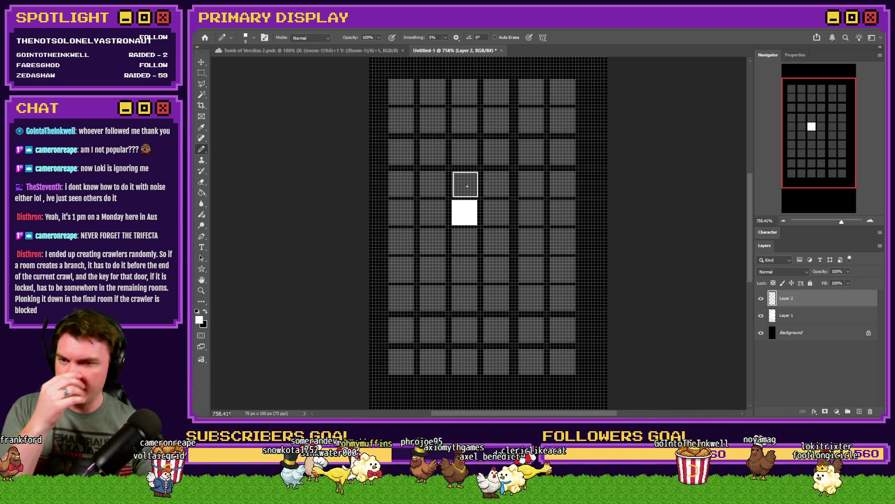
pyautogui.click(467, 186)
pyautogui.click(466, 155)
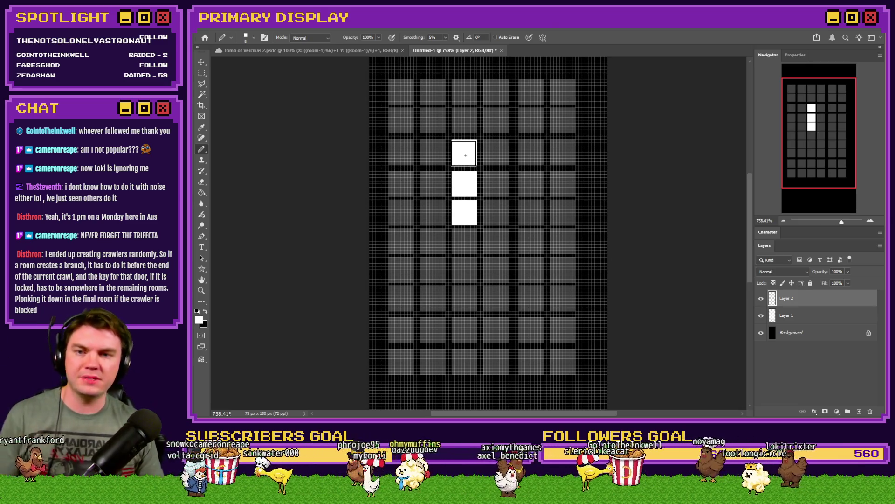
pyautogui.click(496, 152)
pyautogui.click(531, 153)
pyautogui.click(532, 181)
pyautogui.click(534, 214)
pyautogui.click(532, 242)
pyautogui.click(533, 271)
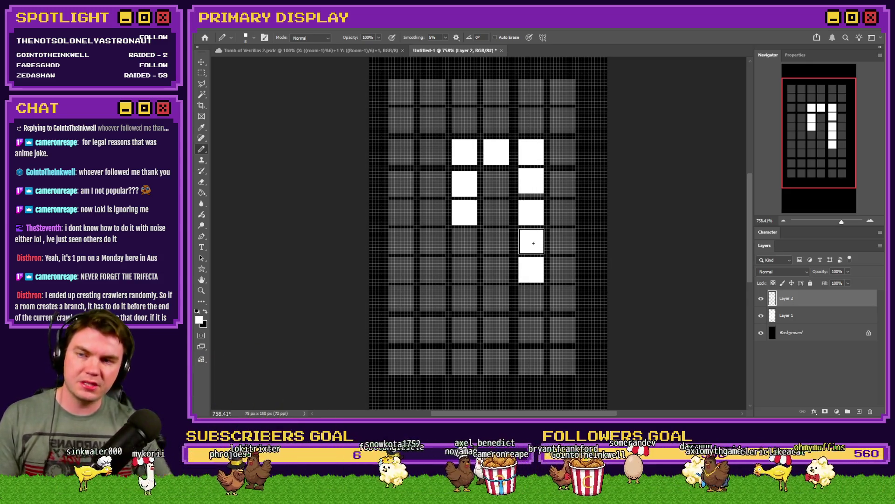
pyautogui.click(534, 243)
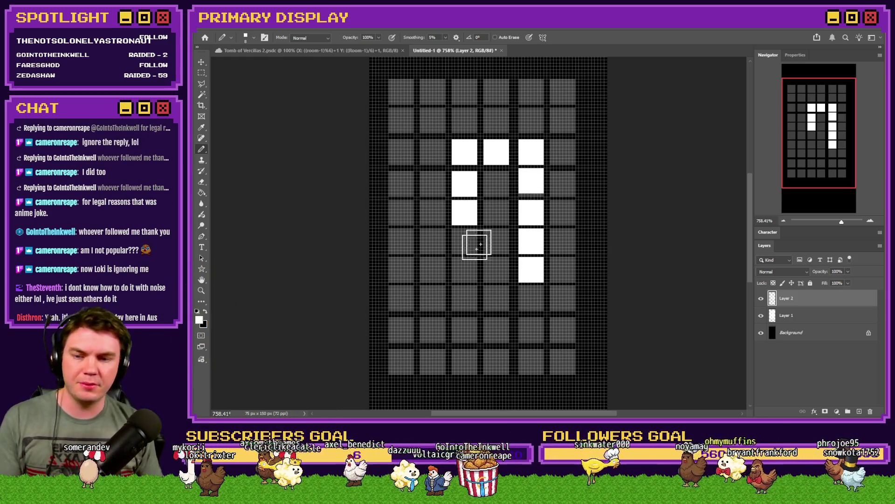
pyautogui.click(436, 330)
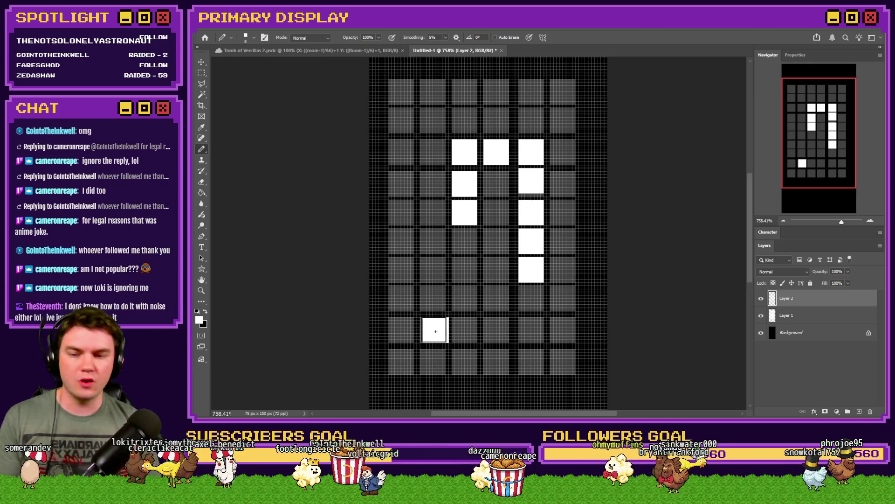
pyautogui.click(465, 330)
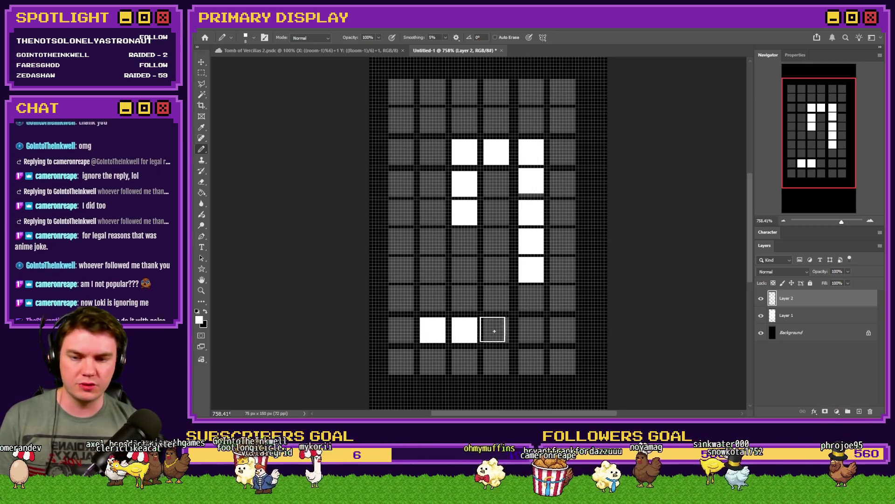
pyautogui.click(496, 330)
pyautogui.click(496, 300)
pyautogui.moveTo(496, 300)
pyautogui.mouseDown()
pyautogui.moveTo(502, 241)
pyautogui.moveTo(535, 243)
pyautogui.mouseUp()
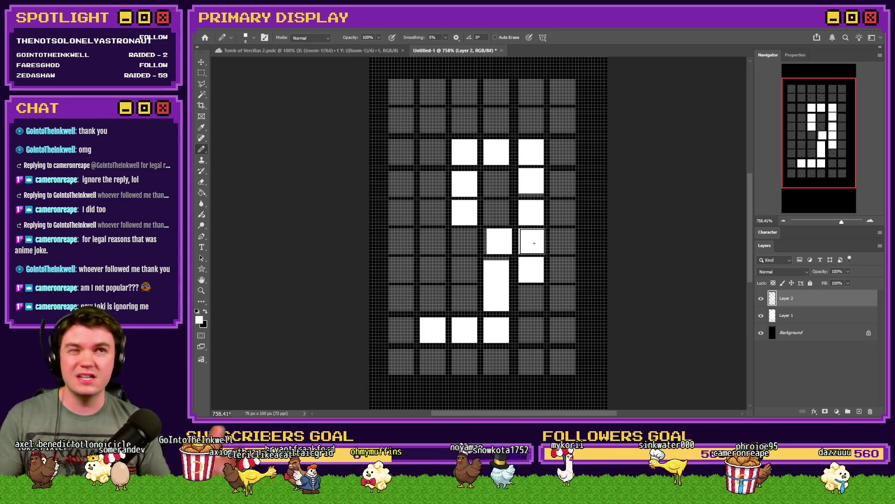
pyautogui.click(562, 242)
pyautogui.click(563, 214)
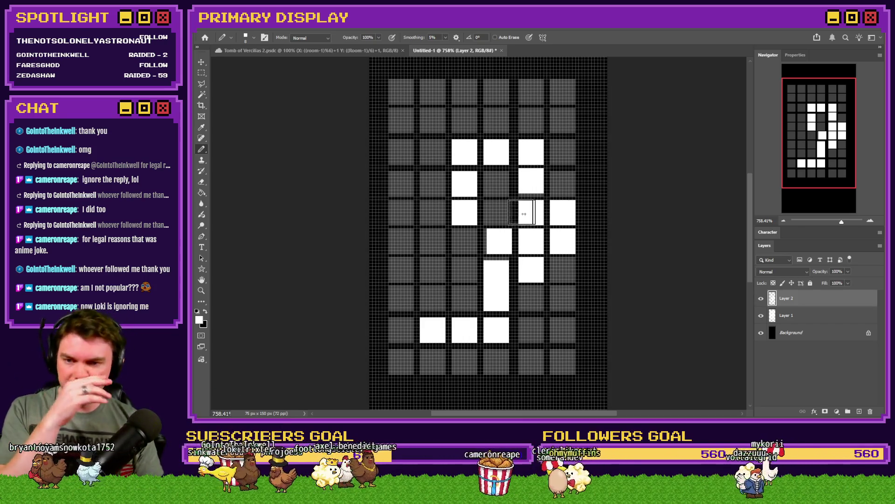
pyautogui.click(496, 213)
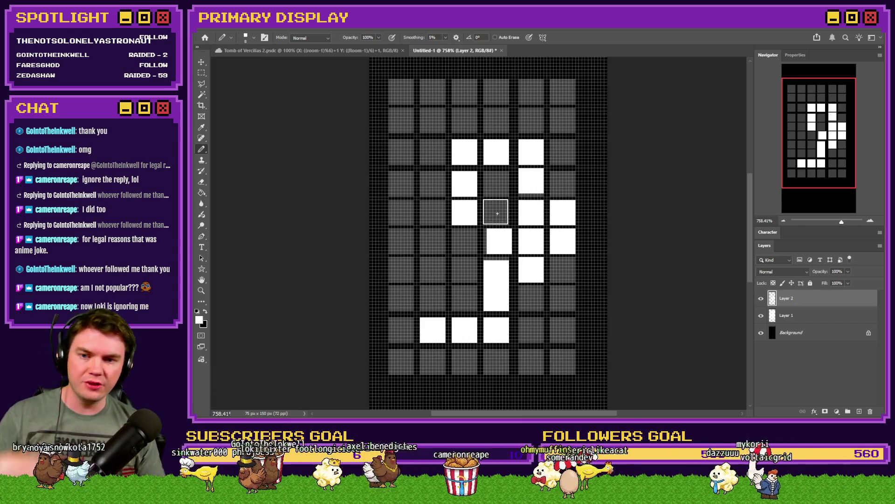
pyautogui.click(466, 212)
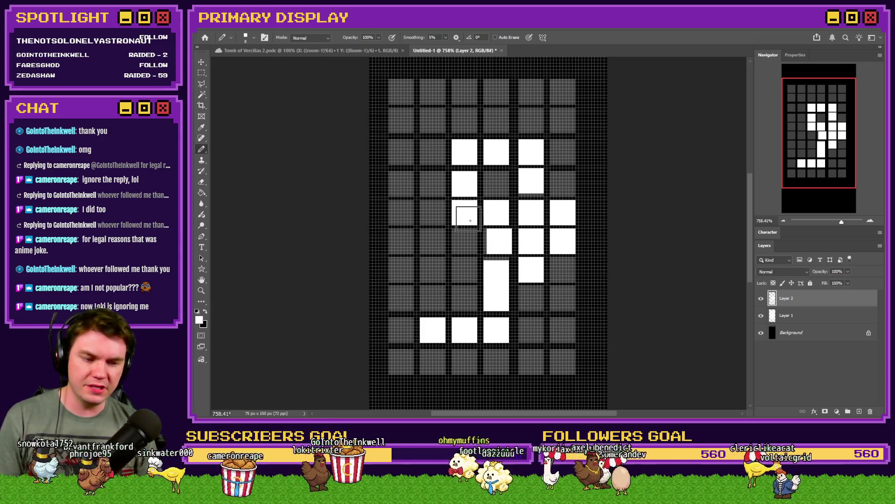
pyautogui.click(433, 121)
pyautogui.click(437, 153)
pyautogui.click(433, 184)
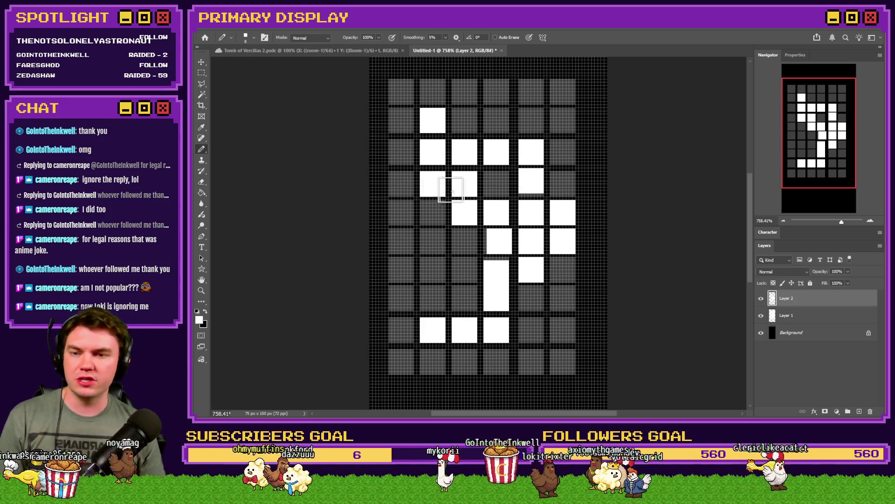
pyautogui.hotkey('ctrl', 'z')
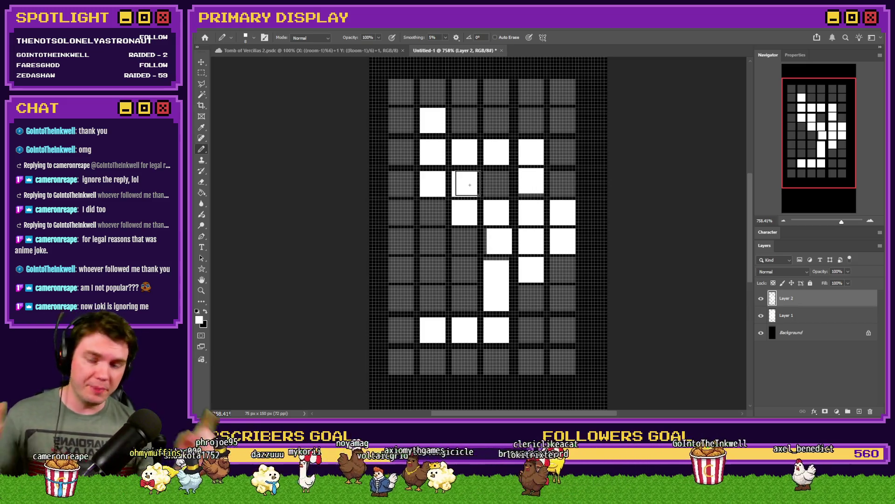
pyautogui.click(467, 184)
pyautogui.click(202, 72)
pyautogui.hotkey('ctrl', 'a')
pyautogui.press('Delete')
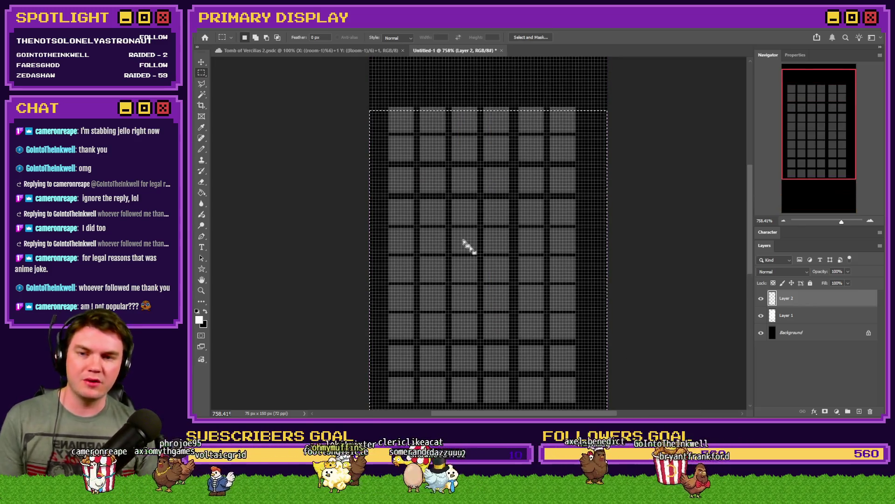
# Drop the leftover grid selection and return to the Pencil tool
pyautogui.moveTo(385, 105)
pyautogui.mouseDown()
pyautogui.moveTo(578, 242)
pyautogui.moveTo(522, 361)
pyautogui.mouseUp()
pyautogui.scroll(-2, 577, 254)
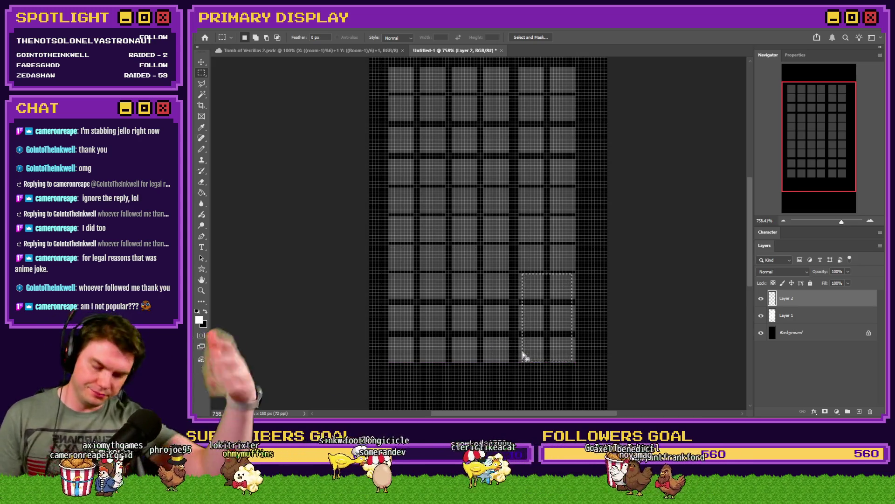
pyautogui.click(514, 340)
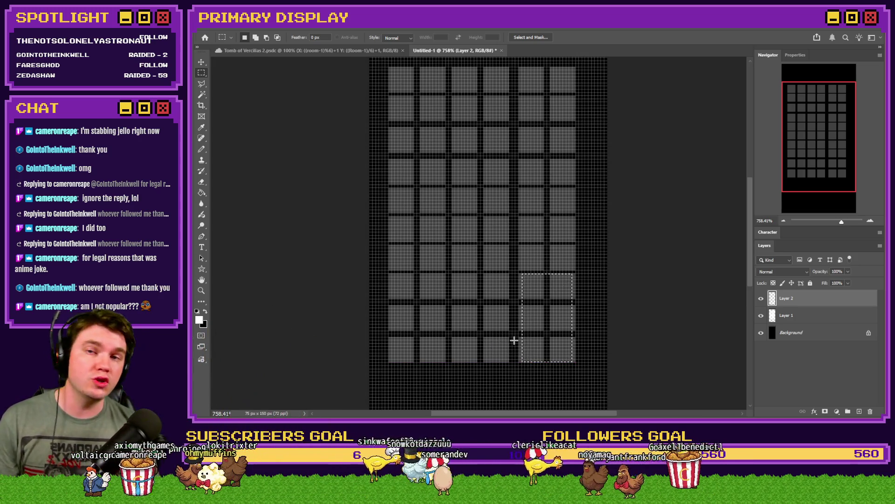
pyautogui.click(201, 148)
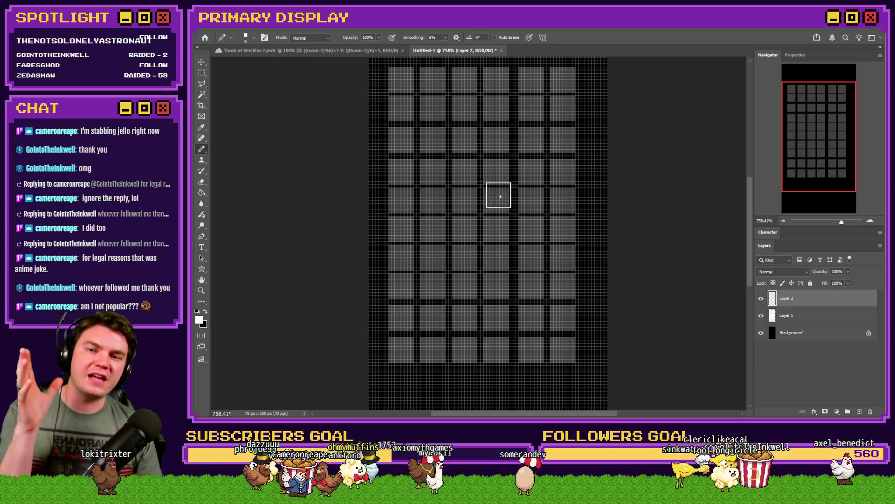
# Paint trial cells, undo back to one fourth-column cell, then repaint the cell above it
pyautogui.click(498, 172)
pyautogui.click(496, 140)
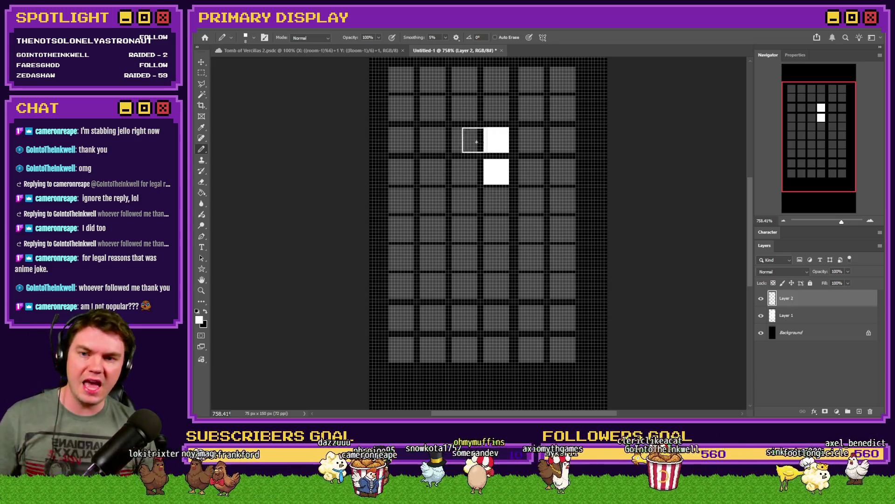
pyautogui.click(500, 111)
pyautogui.click(429, 108)
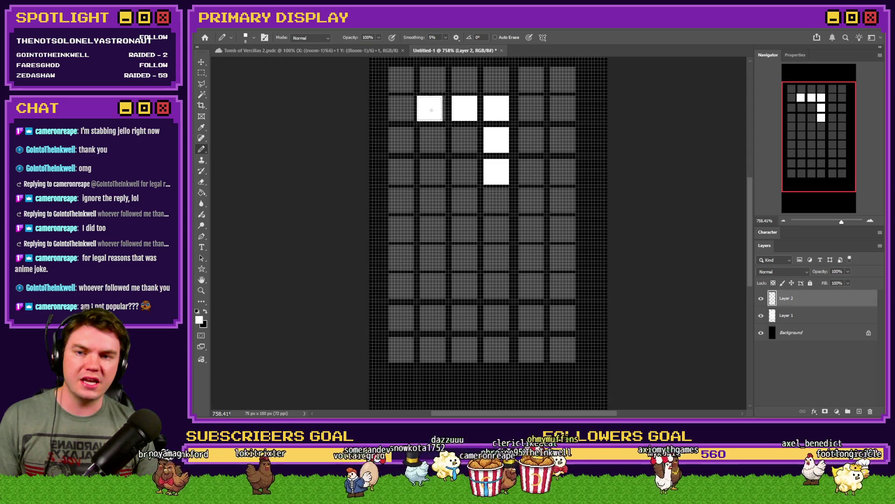
pyautogui.click(433, 143)
pyautogui.click(466, 141)
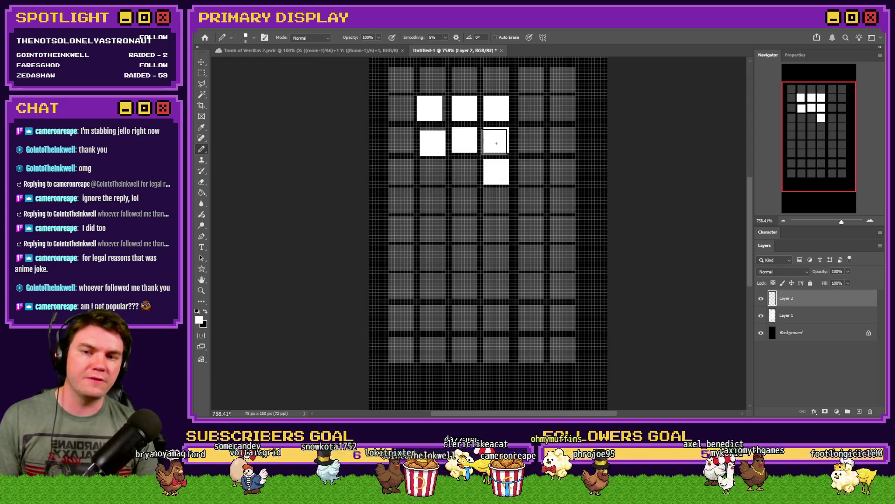
pyautogui.click(531, 142)
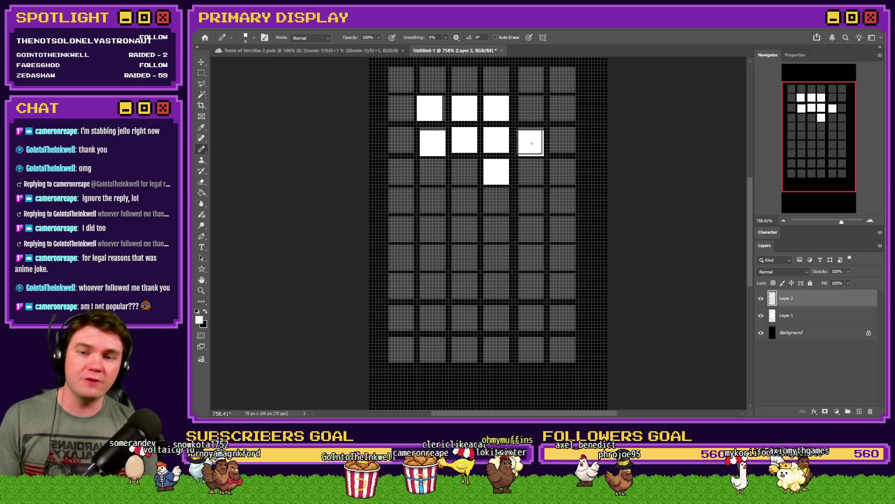
pyautogui.hotkey('ctrl', 'z')
pyautogui.hotkey('ctrl', 'z')
pyautogui.hotkey('ctrl', 'z')
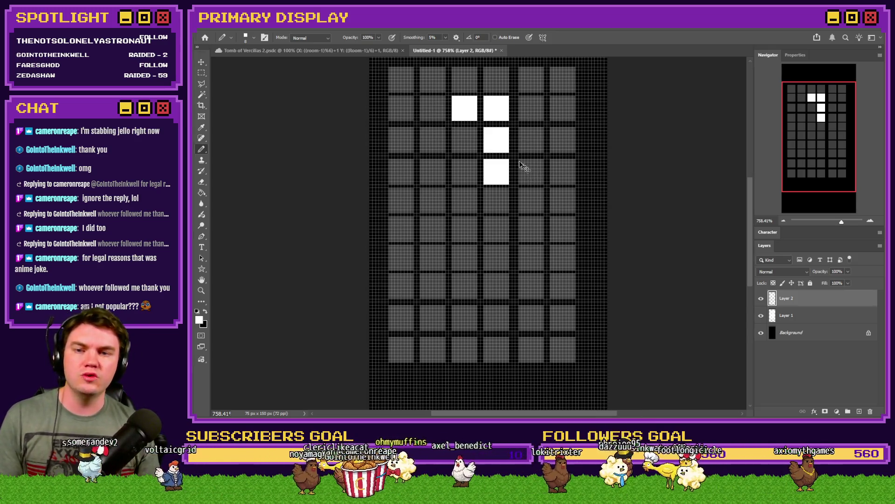
pyautogui.hotkey('ctrl', 'z')
pyautogui.hotkey('ctrl', 'z')
pyautogui.hotkey('ctrl', 'z')
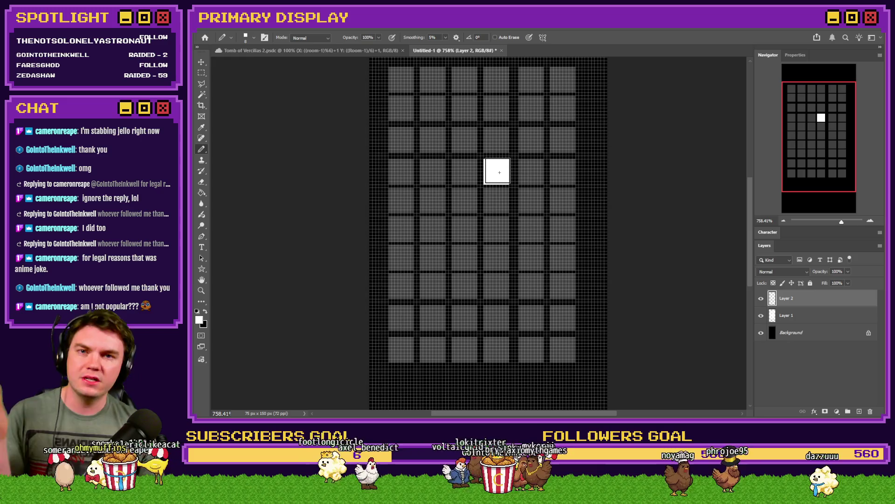
pyautogui.click(496, 140)
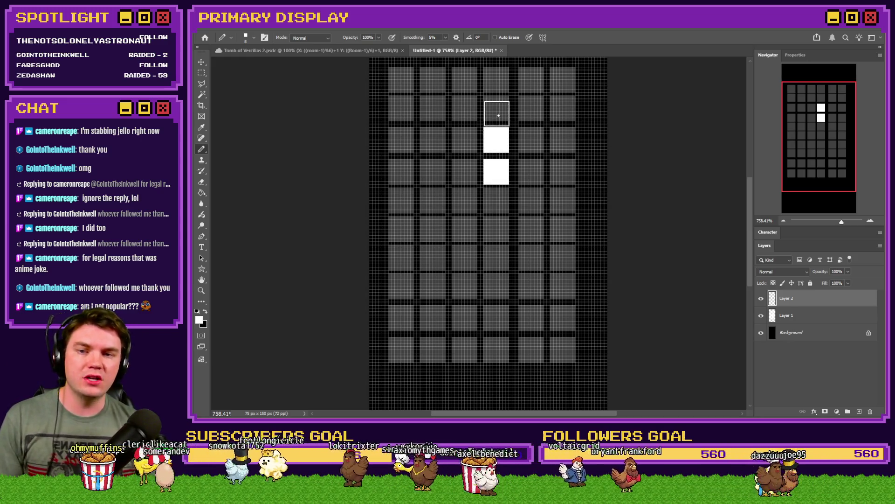
# Paint two more fourth-column cells up to the top row, plus one cell left of the column
pyautogui.click(496, 108)
pyautogui.click(497, 80)
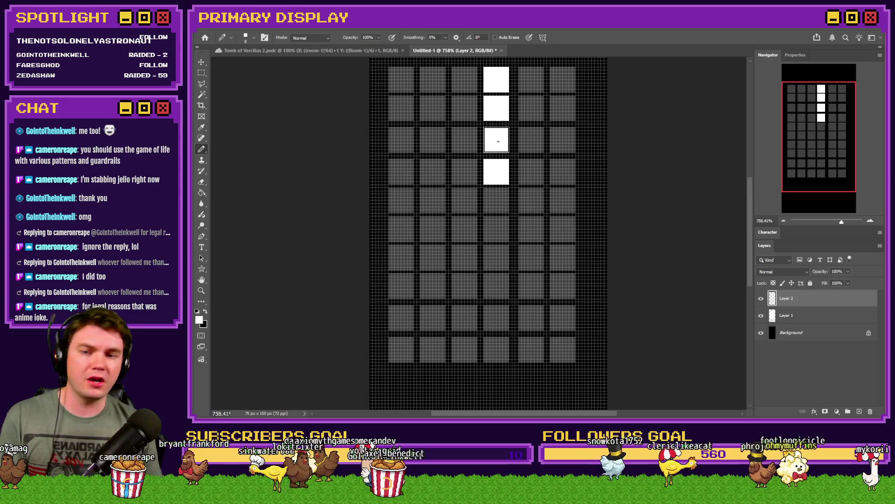
pyautogui.click(465, 140)
# Extend the row to the leftmost cell and paint five rooms down the left column
pyautogui.click(434, 141)
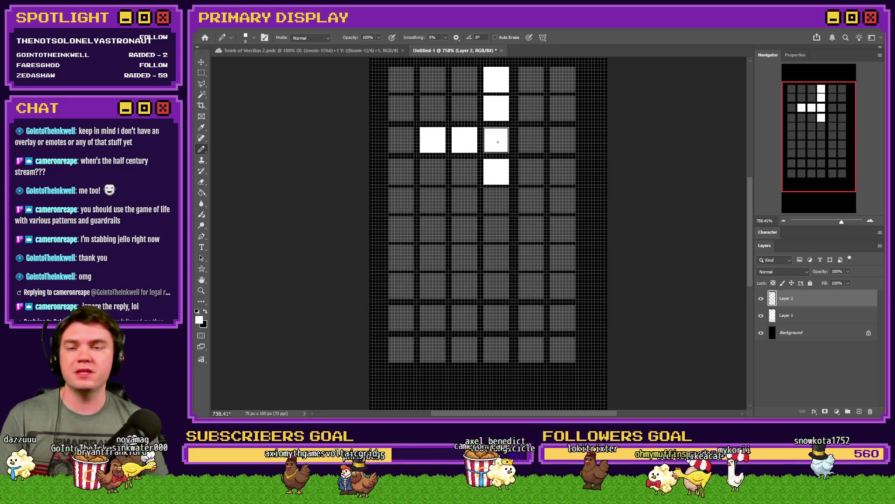
pyautogui.click(404, 142)
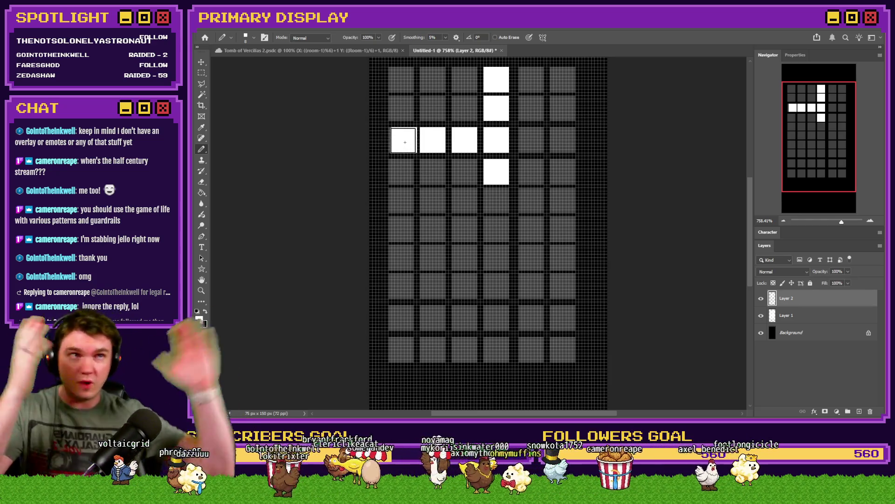
pyautogui.click(398, 170)
pyautogui.click(399, 199)
pyautogui.click(402, 228)
pyautogui.click(402, 256)
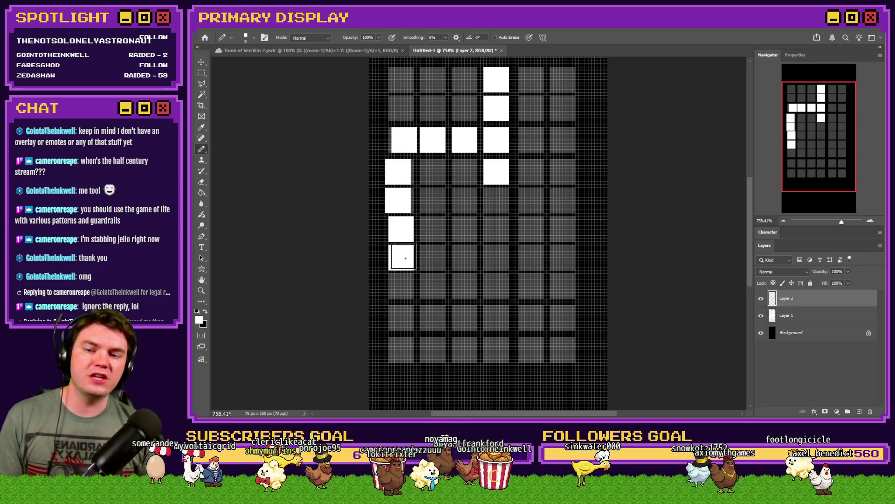
pyautogui.click(401, 284)
# Paint a room strip across the lower row to its right end, then marquee-select the whole layout
pyautogui.moveTo(433, 228); pyautogui.dragTo(513, 229)
pyautogui.click(534, 228)
pyautogui.click(563, 228)
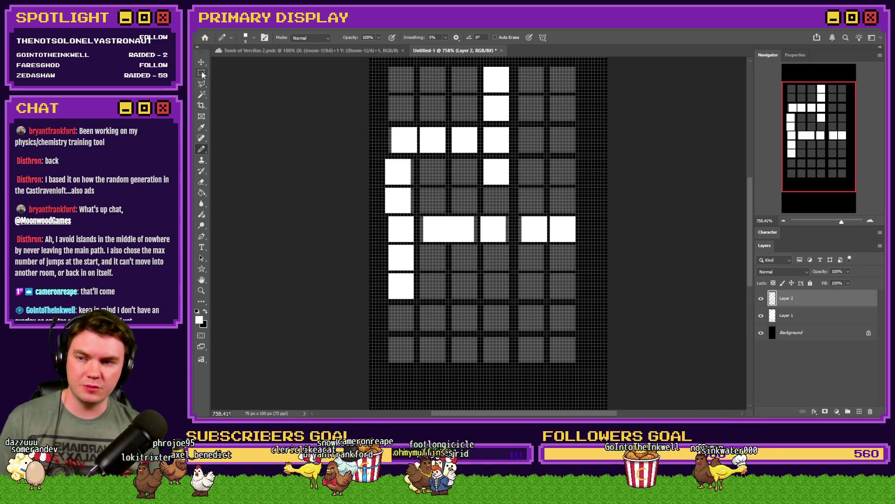
pyautogui.press('m')
pyautogui.moveTo(344, 58); pyautogui.dragTo(622, 366)
# Erase the old layout and paint two stacked starting cells near the grid centre
pyautogui.press('Delete')
pyautogui.hotkey('ctrl', 'd')
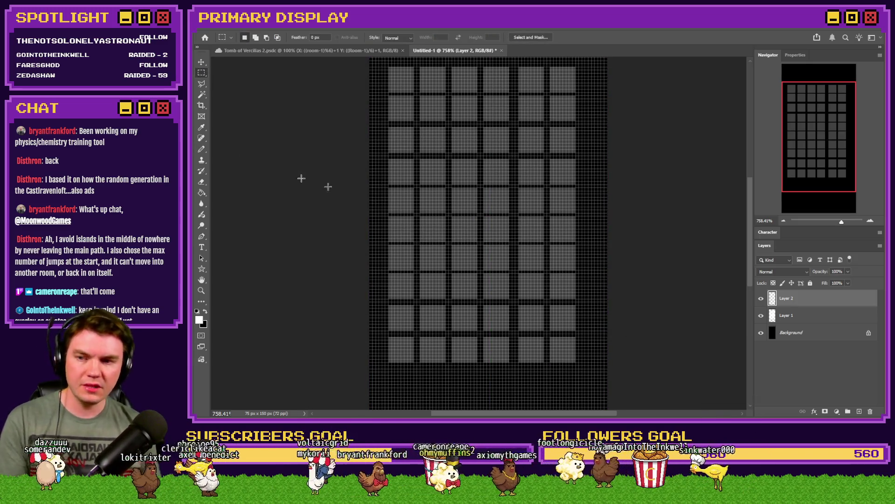
pyautogui.press('b')
pyautogui.click(493, 202)
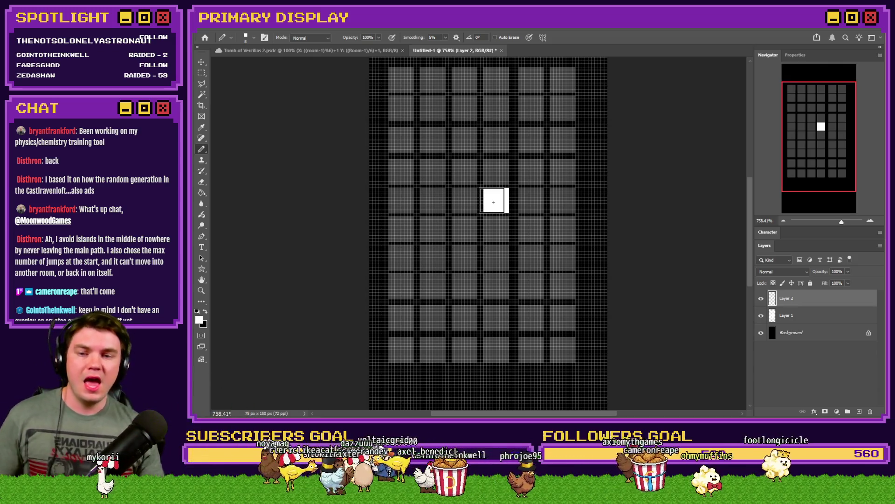
pyautogui.click(496, 173)
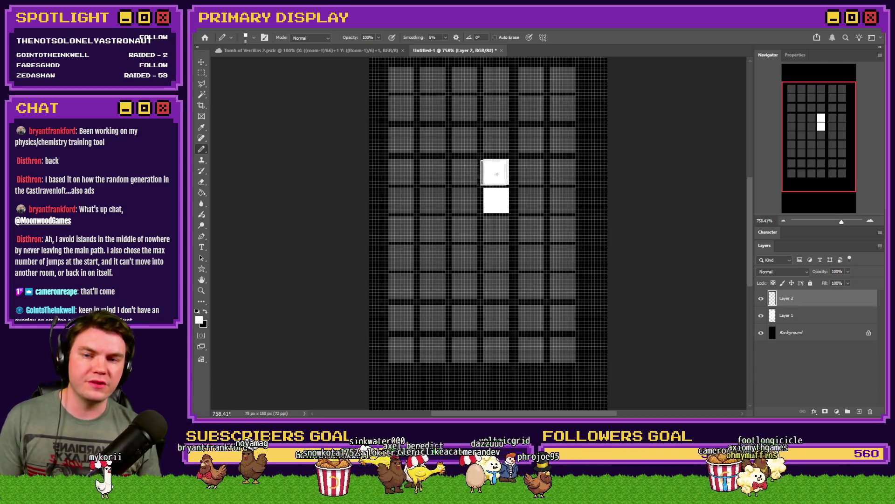
# Set the Hard Square 8 px brush and paint a cell right of the central block
pyautogui.rightClick(461, 276)
pyautogui.click(597, 406)
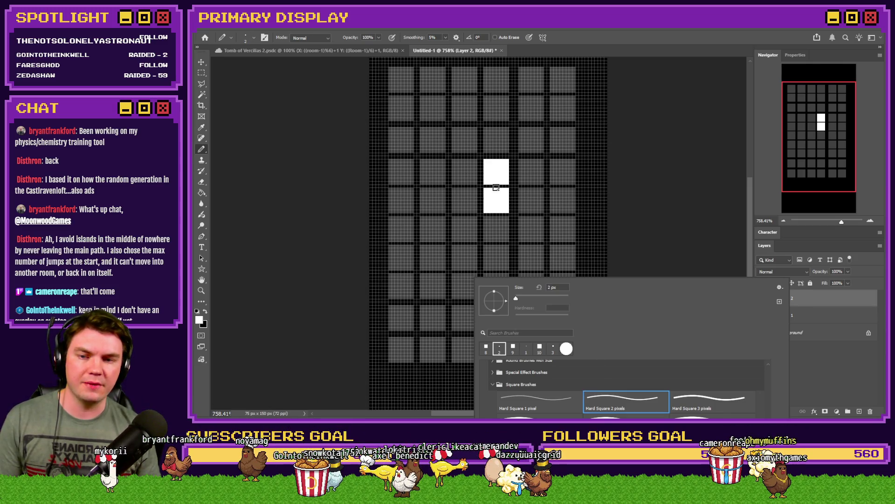
pyautogui.press('Return')
pyautogui.rightClick(504, 193)
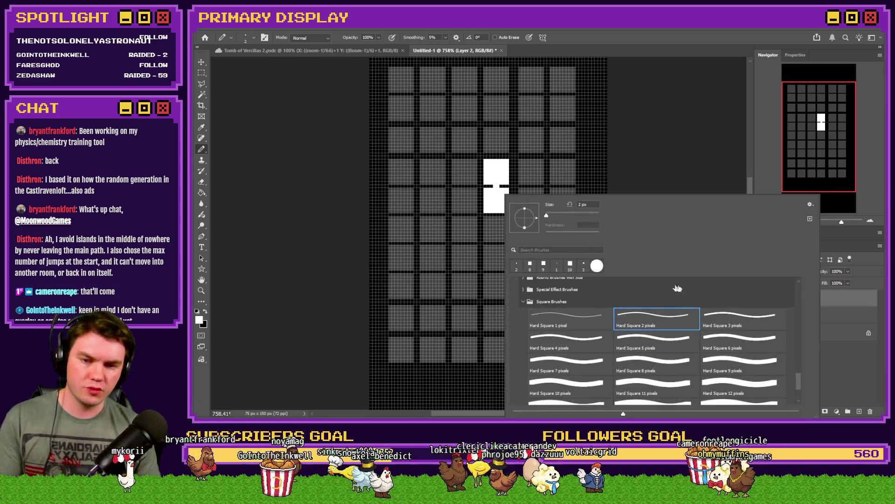
pyautogui.click(658, 363)
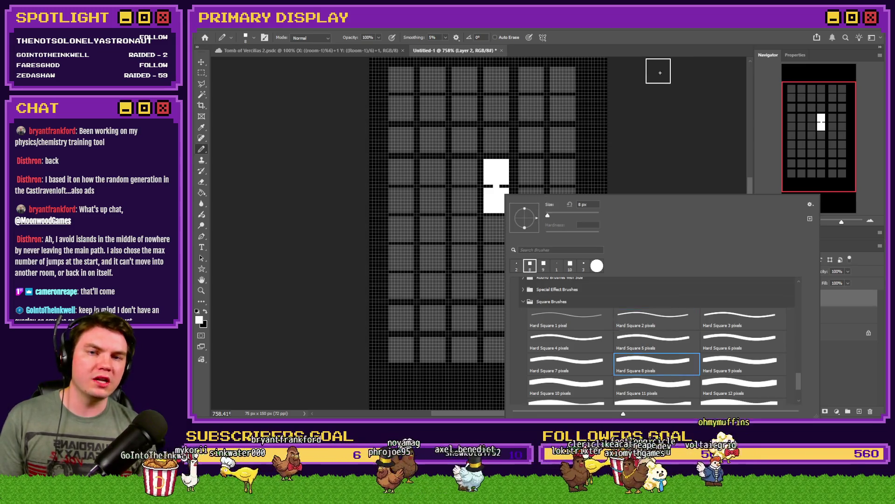
pyautogui.press('Return')
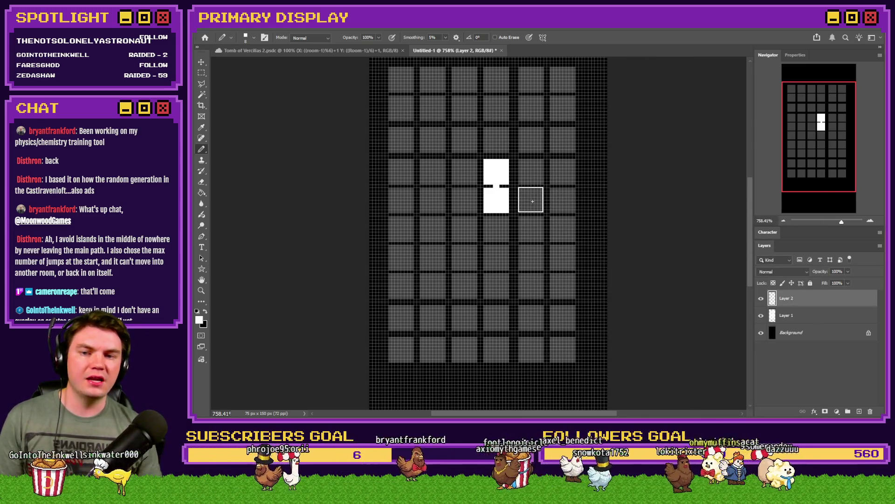
pyautogui.click(532, 199)
# Try a 3 px bridge between the two blocks, then undo it
pyautogui.rightClick(528, 227)
pyautogui.click(761, 347)
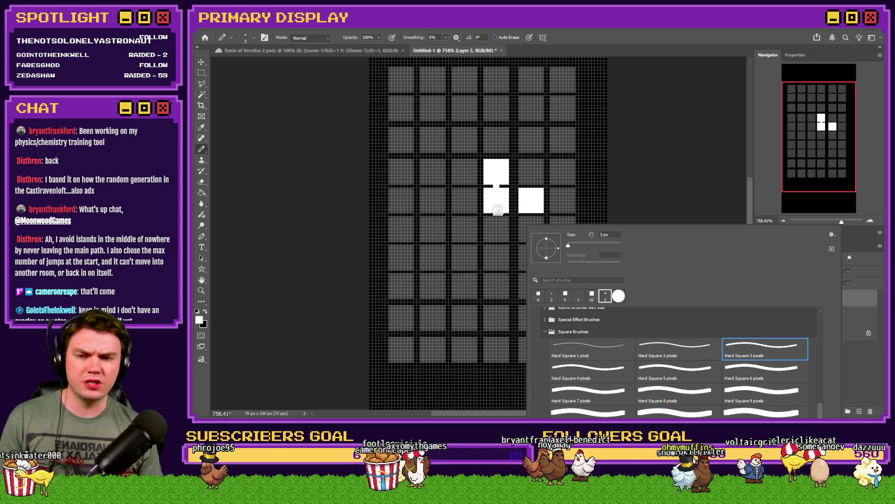
pyautogui.press('Return')
pyautogui.moveTo(513, 191); pyautogui.dragTo(513, 202)
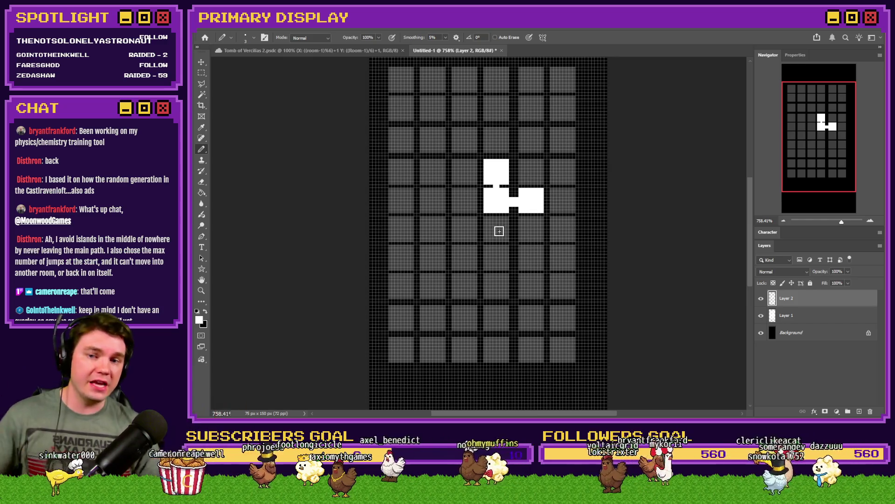
pyautogui.hotkey('ctrl', 'z')
# With the 8 px brush, extend the right column three cells down and the left column two
pyautogui.rightClick(522, 202)
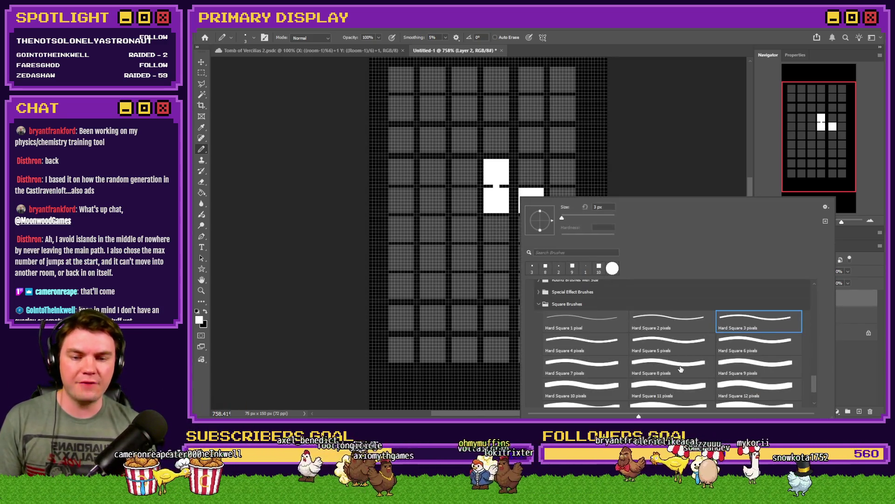
pyautogui.doubleClick(681, 369)
pyautogui.click(531, 228)
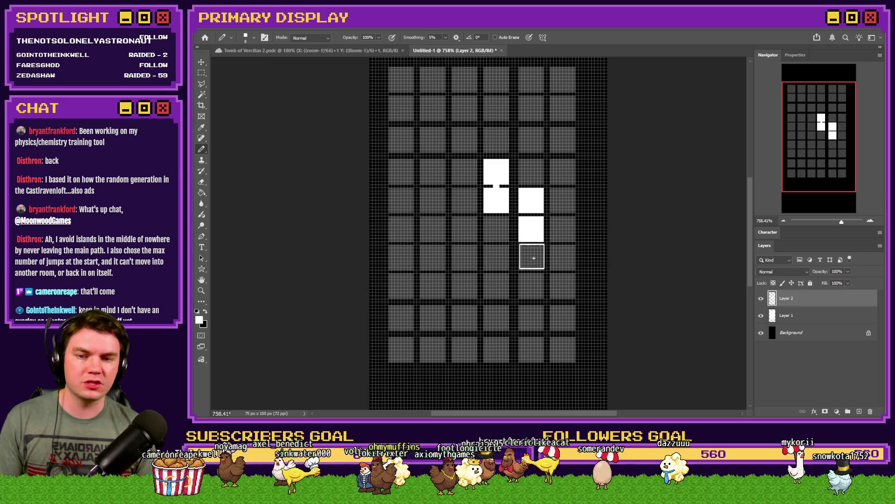
pyautogui.click(532, 257)
pyautogui.click(531, 286)
pyautogui.click(496, 229)
pyautogui.click(497, 257)
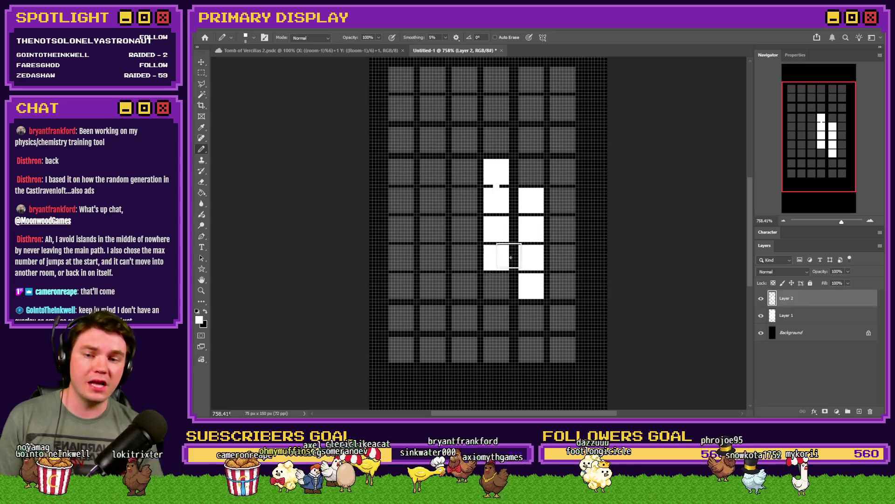
# Paint a cell left of the left column, draw 2 px bridges between columns, then undo them
pyautogui.rightClick(511, 257)
pyautogui.click(465, 257)
pyautogui.rightClick(509, 263)
pyautogui.doubleClick(683, 390)
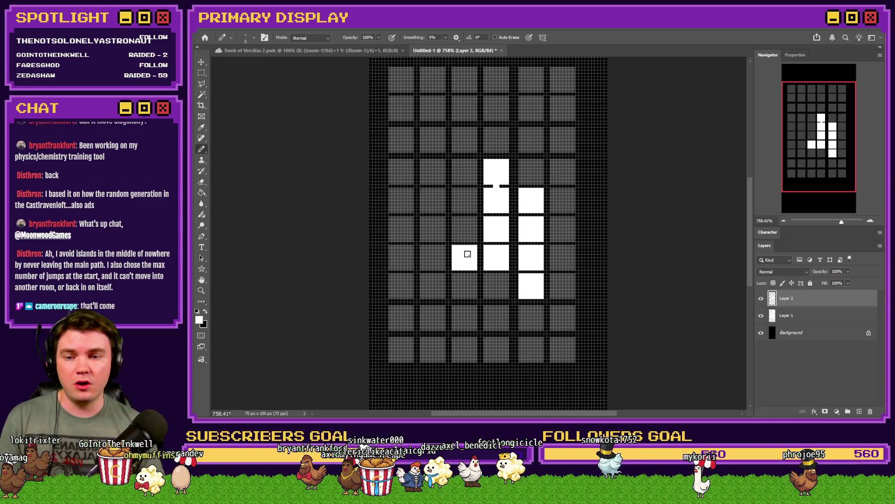
pyautogui.moveTo(464, 257); pyautogui.dragTo(498, 257)
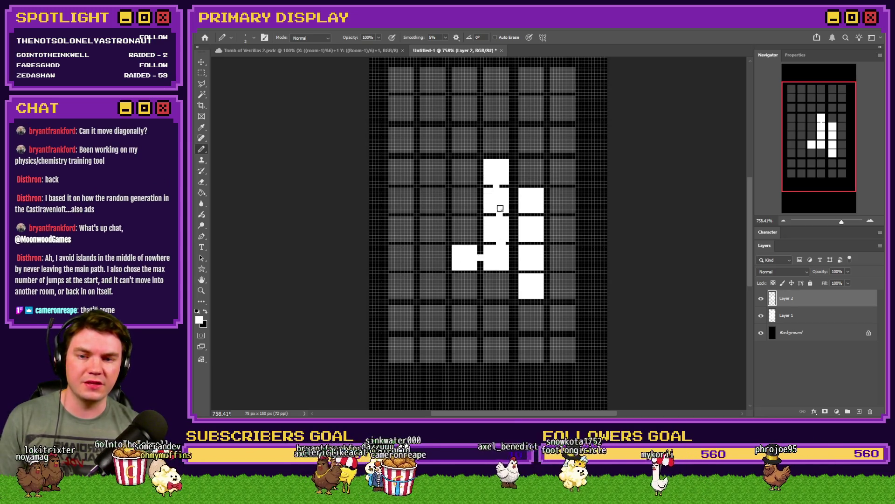
pyautogui.moveTo(497, 202)
pyautogui.mouseDown()
pyautogui.moveTo(530, 202)
pyautogui.moveTo(532, 287)
pyautogui.mouseUp()
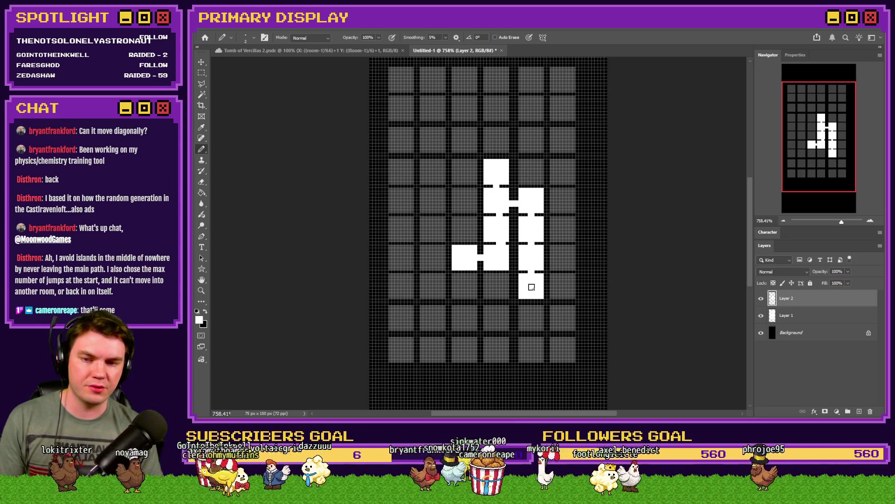
pyautogui.moveTo(465, 256); pyautogui.dragTo(535, 256)
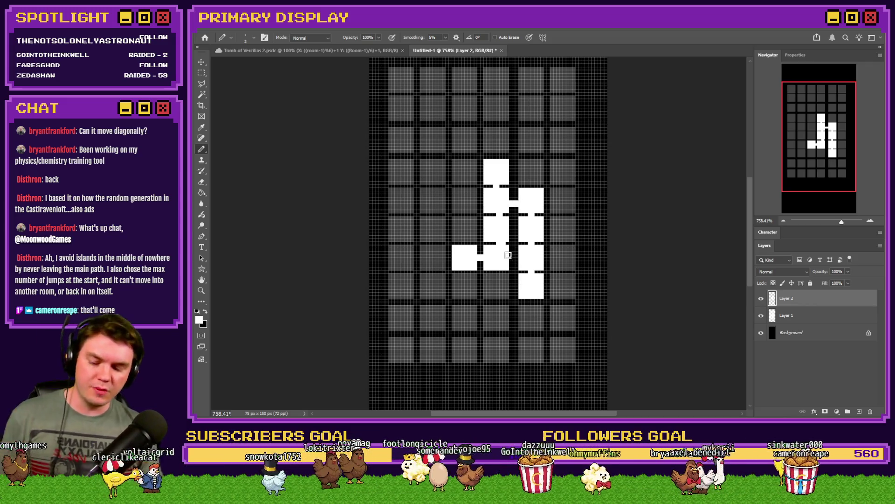
pyautogui.hotkey('ctrl', 'z')
pyautogui.hotkey('ctrl', 'z')
pyautogui.hotkey('ctrl', 'z')
pyautogui.hotkey('ctrl', 'z')
pyautogui.hotkey('ctrl', 'z')
pyautogui.hotkey('ctrl', 'z')
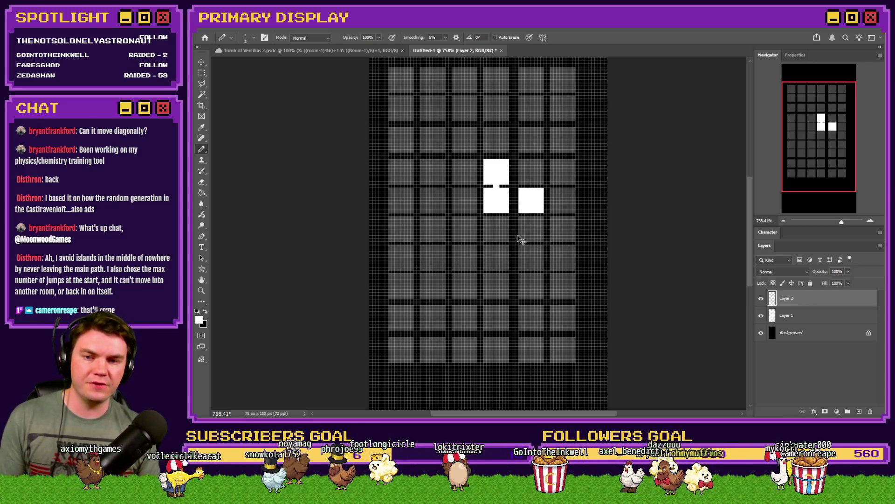
# With the 8 px brush, paint rooms above, upper-left, left and right of the central block
pyautogui.rightClick(483, 176)
pyautogui.click(642, 301)
pyautogui.press('Return')
pyautogui.click(496, 140)
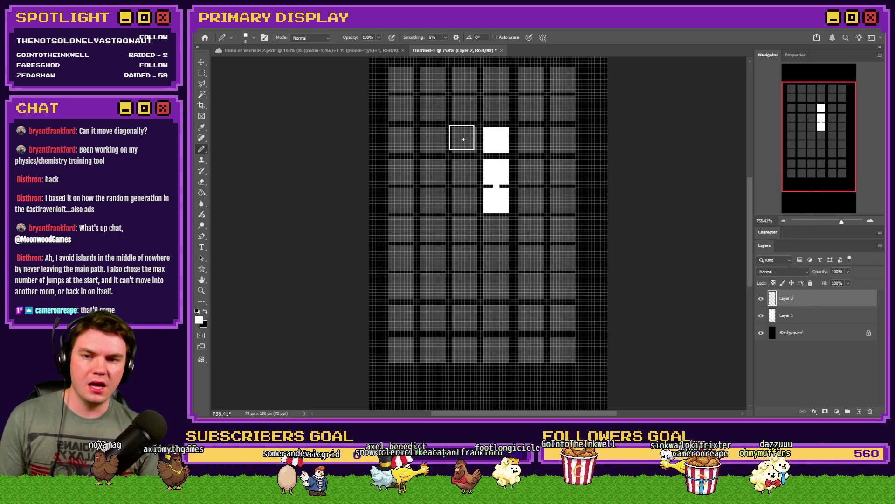
pyautogui.click(464, 140)
pyautogui.click(466, 174)
pyautogui.hotkey('ctrl', 'z')
pyautogui.click(465, 172)
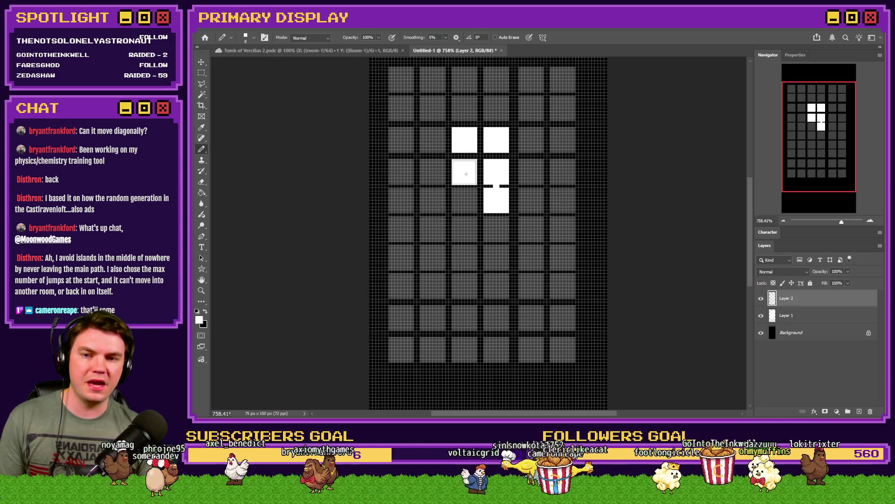
pyautogui.click(532, 173)
pyautogui.click(560, 174)
# At 2 px, test connectors between the cells, undo them, and draw one corridor rightward
pyautogui.rightClick(562, 174)
pyautogui.click(676, 291)
pyautogui.press('Return')
pyautogui.click(496, 156)
pyautogui.click(480, 139)
pyautogui.click(464, 156)
pyautogui.click(480, 172)
pyautogui.click(513, 172)
pyautogui.click(547, 171)
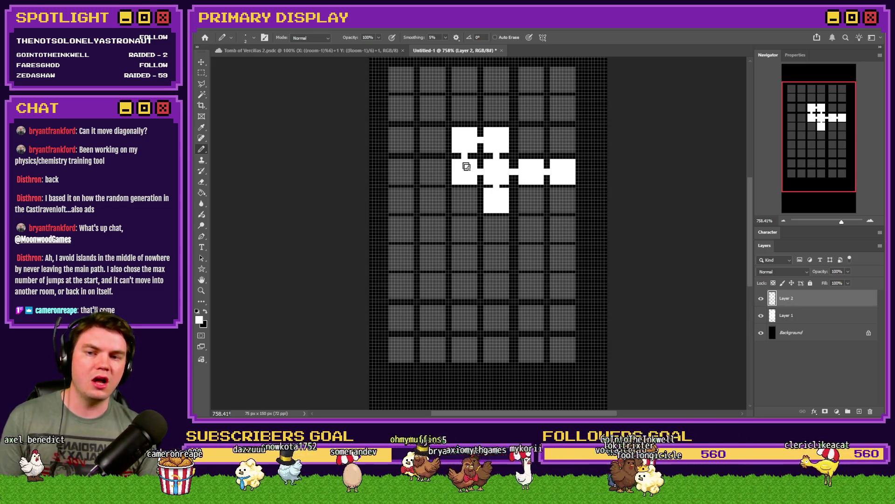
pyautogui.hotkey('ctrl', 'z')
pyautogui.hotkey('ctrl', 'z')
pyautogui.hotkey('ctrl', 'z')
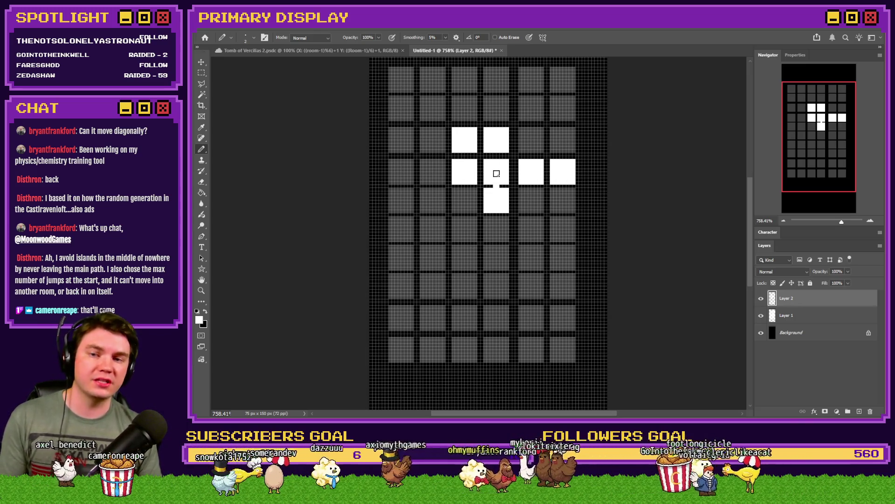
pyautogui.moveTo(497, 172)
pyautogui.mouseDown()
pyautogui.moveTo(485, 140)
pyautogui.moveTo(469, 173)
pyautogui.moveTo(559, 172)
pyautogui.mouseUp()
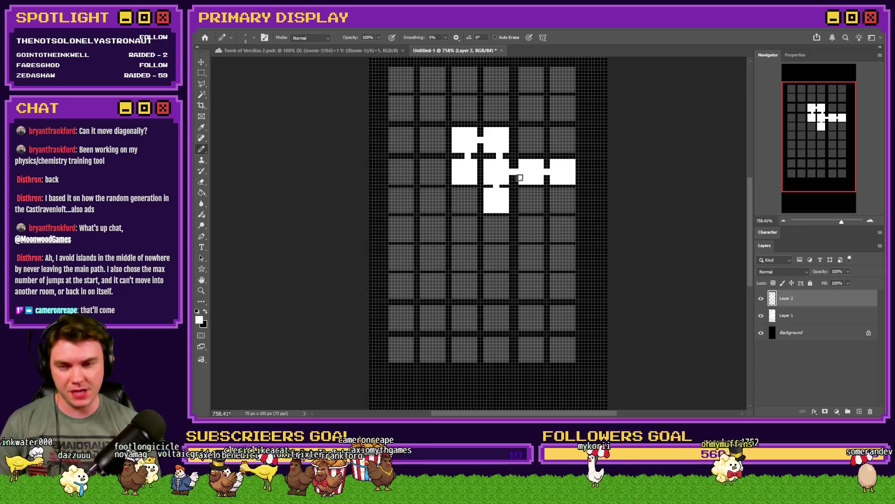
# Bring up the brush presets to change the pencil size
pyautogui.rightClick(521, 177)
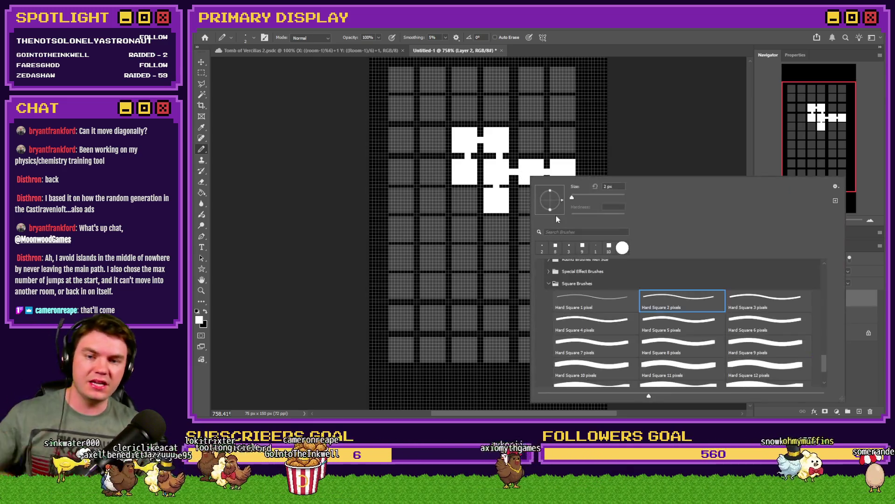
# Paint three rooms down the far-right column with the 8 px square brush
pyautogui.doubleClick(682, 346)
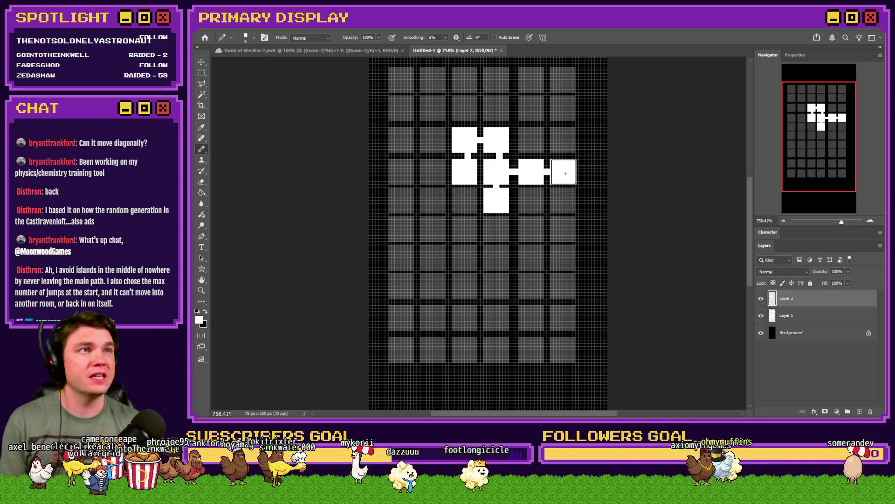
pyautogui.click(564, 202)
pyautogui.rightClick(564, 201)
pyautogui.doubleClick(700, 320)
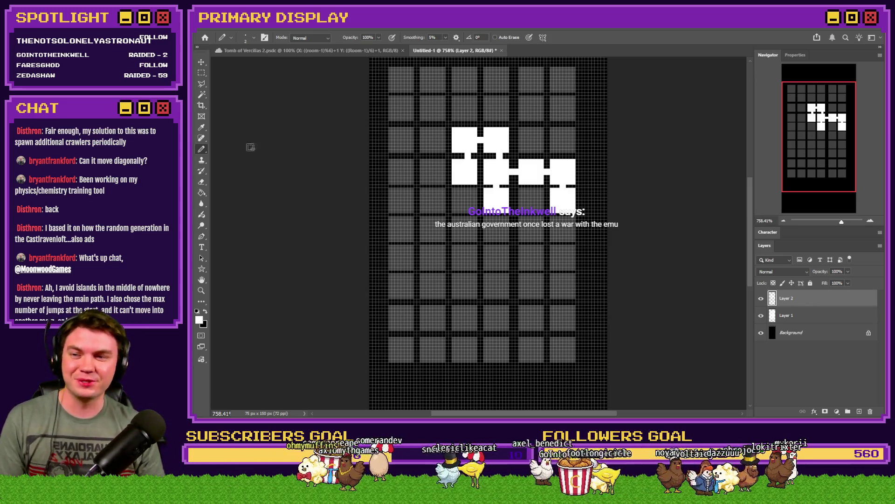
pyautogui.doubleClick(739, 364)
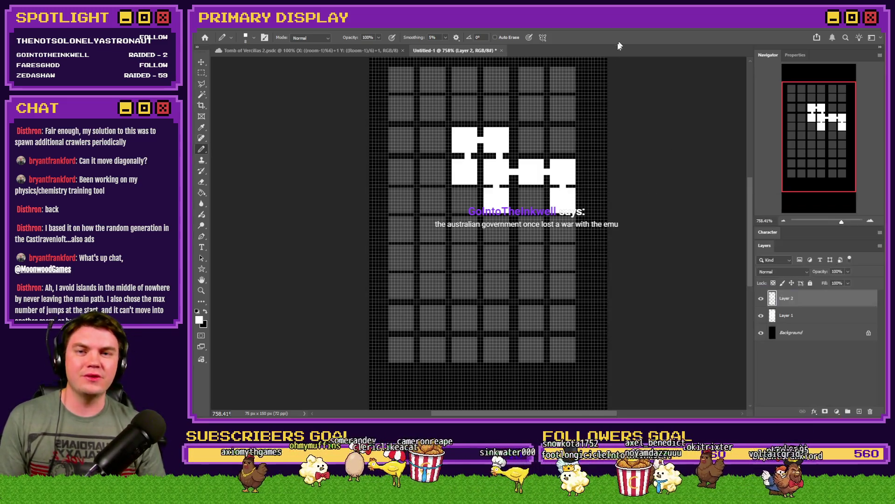
pyautogui.click(564, 229)
pyautogui.click(564, 258)
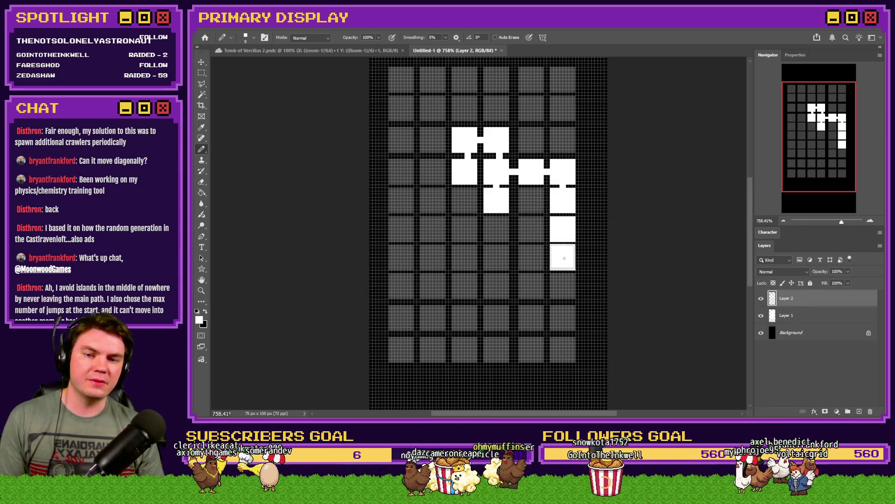
# Back at 8 px, paint five rooms looping through the middle columns down to the lower rows
pyautogui.rightClick(564, 260)
pyautogui.click(713, 385)
pyautogui.press('Return')
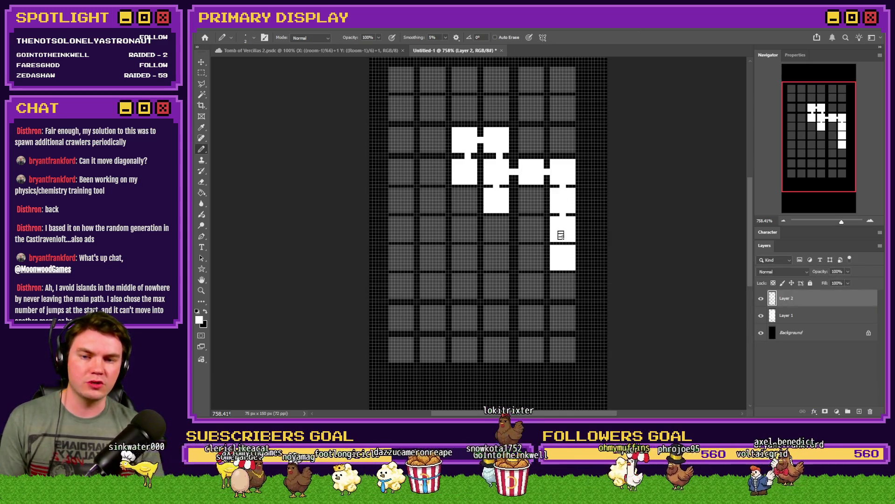
pyautogui.click(704, 398)
pyautogui.click(658, 37)
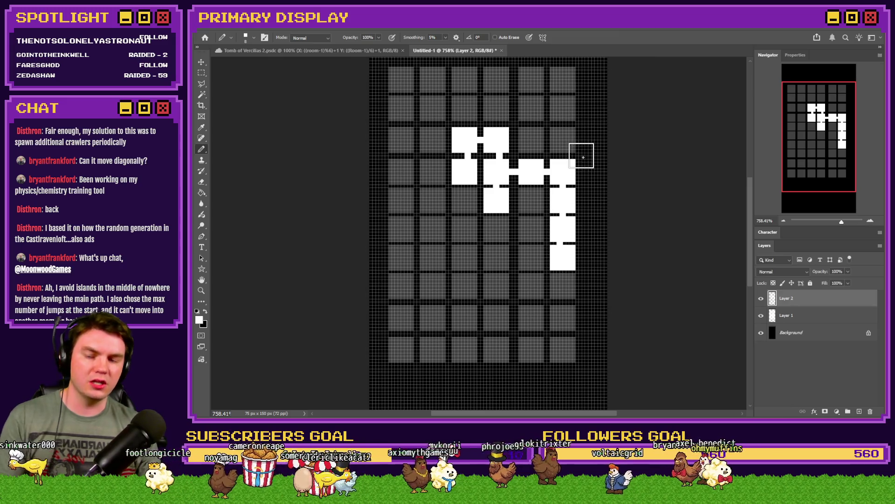
pyautogui.click(496, 202)
pyautogui.click(497, 228)
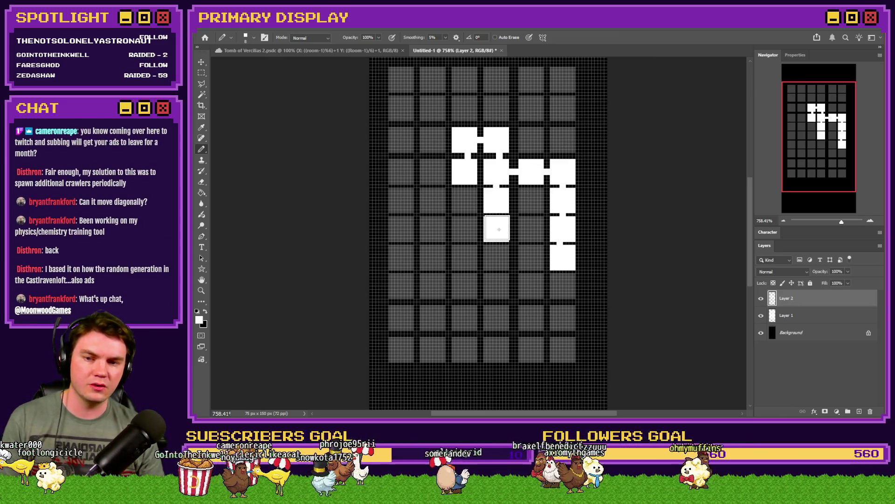
pyautogui.click(532, 229)
pyautogui.click(537, 261)
pyautogui.click(534, 285)
# Switch to Hard Square 2 px and add three doorway connectors between adjacent rooms
pyautogui.rightClick(504, 274)
pyautogui.click(651, 380)
pyautogui.click(666, 58)
pyautogui.click(514, 228)
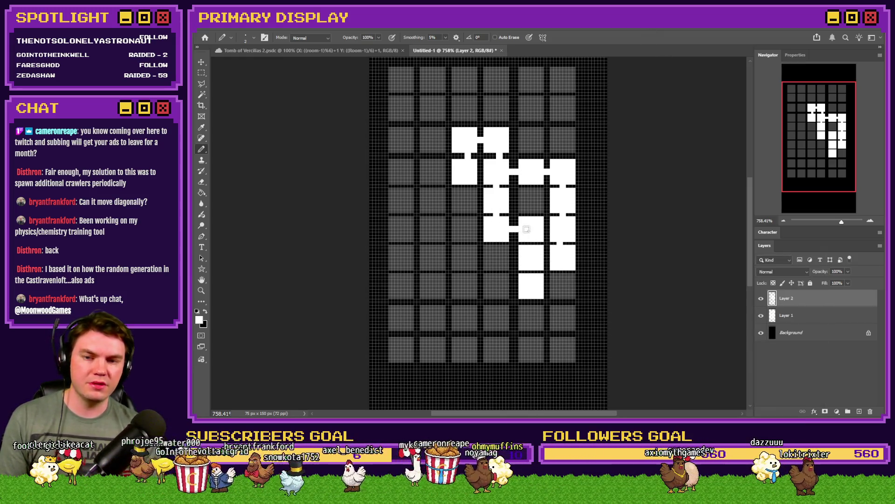
pyautogui.click(534, 272)
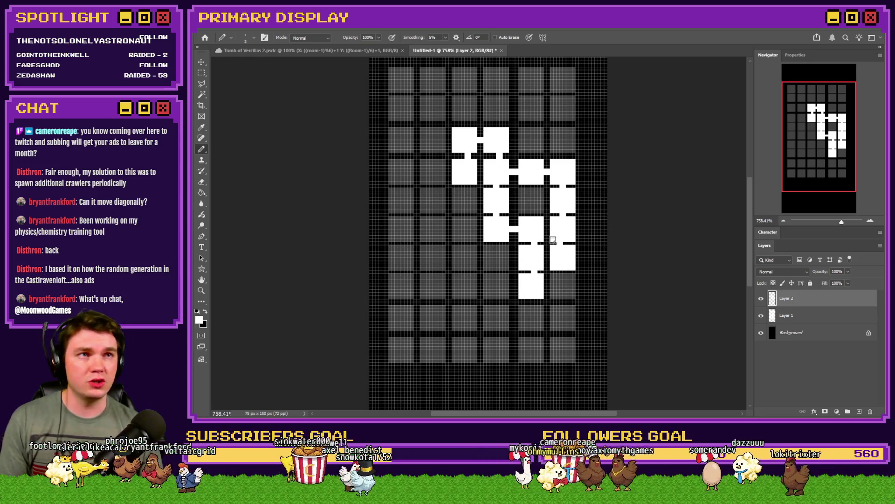
pyautogui.click(547, 266)
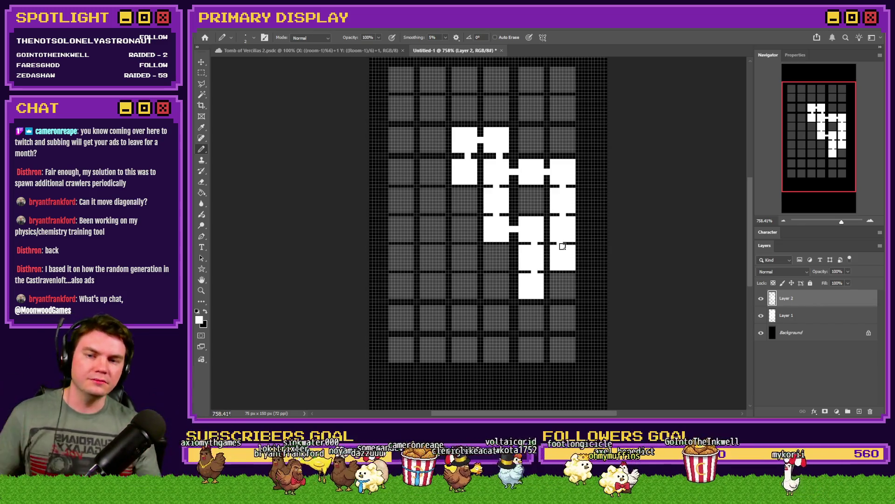
# Return to 8 px, undo a stray lower-left room, and fill the partly painted room solid
pyautogui.rightClick(557, 245)
pyautogui.click(582, 315)
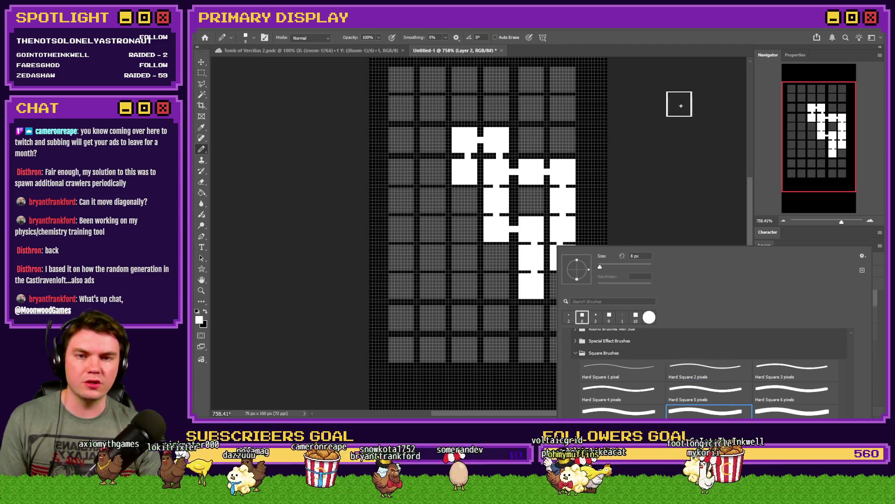
pyautogui.click(610, 100)
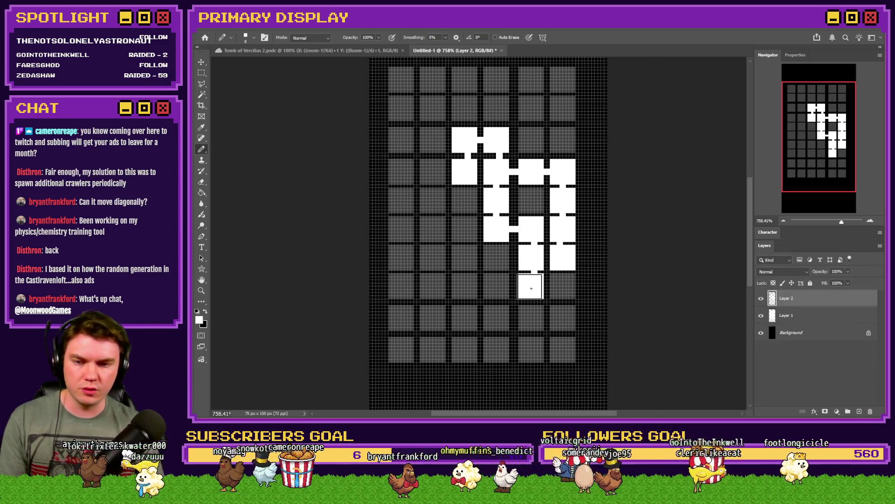
pyautogui.click(433, 288)
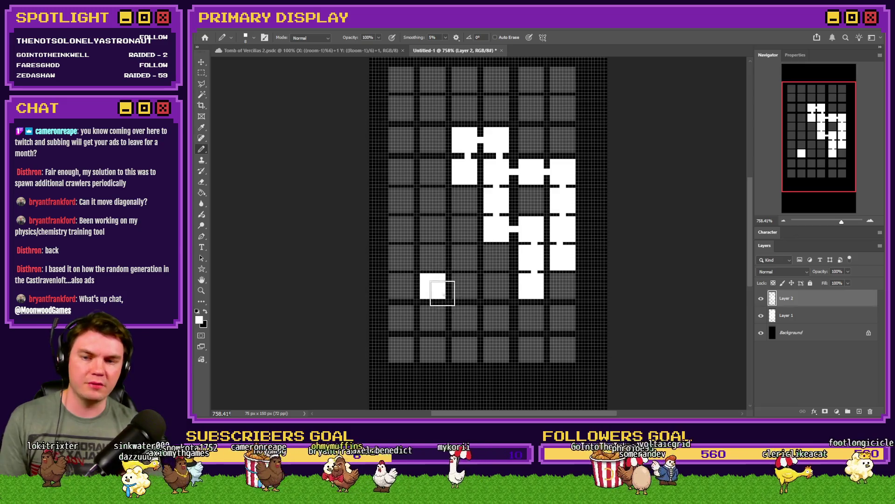
pyautogui.hotkey('ctrl', 'z')
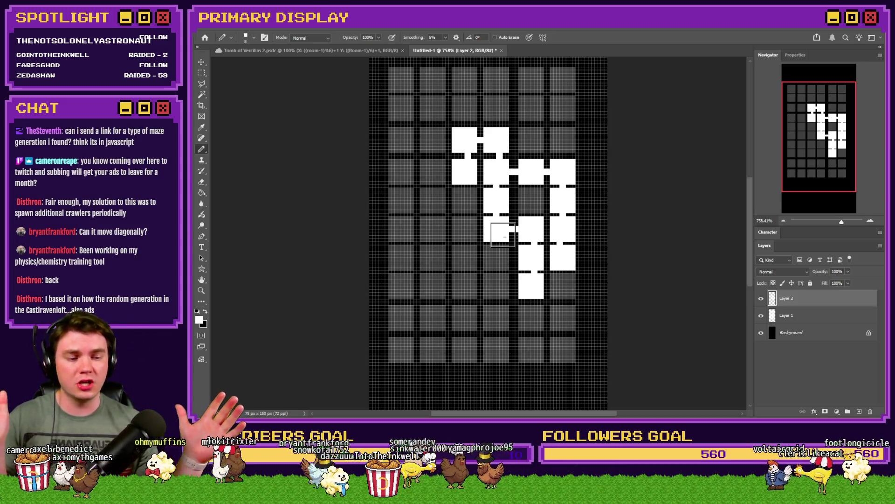
pyautogui.click(496, 230)
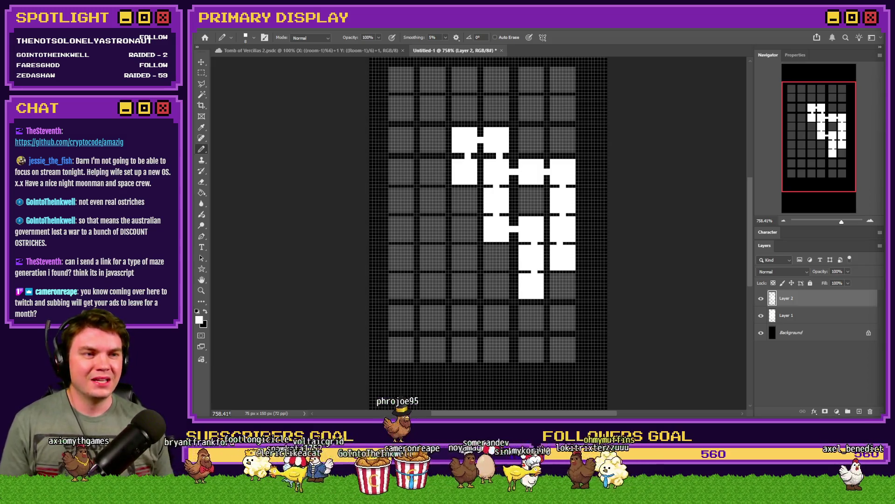
# Drag the amazig repository browser window over the Photoshop canvas
pyautogui.moveTo(894, 55)
pyautogui.mouseDown()
pyautogui.moveTo(702, 55)
pyautogui.moveTo(725, 57)
pyautogui.mouseUp()
# Maximise the browser and read the amazig README on origin shift, u32 memory layout and usage
pyautogui.doubleClick(725, 57)
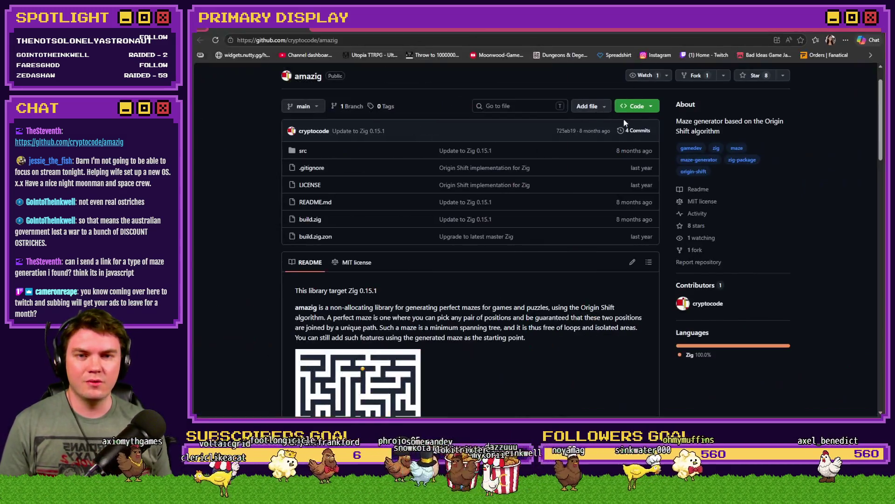
pyautogui.scroll(-1, 574, 251)
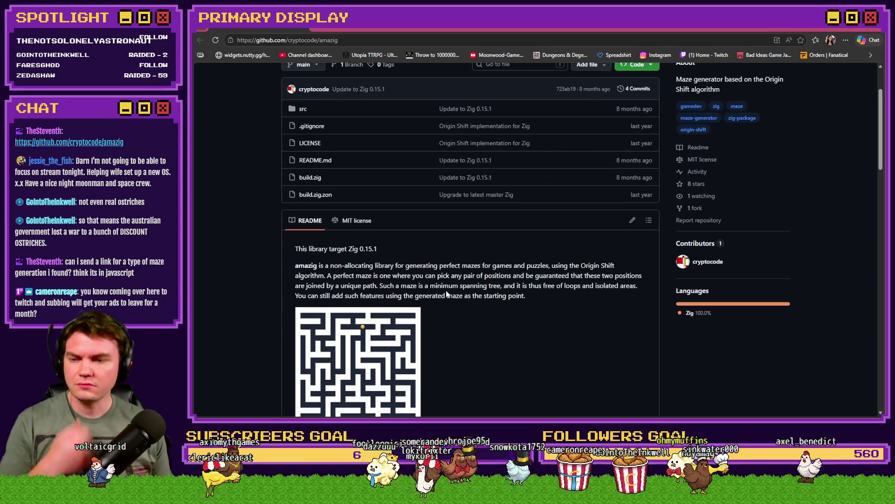
pyautogui.scroll(-2, 450, 290)
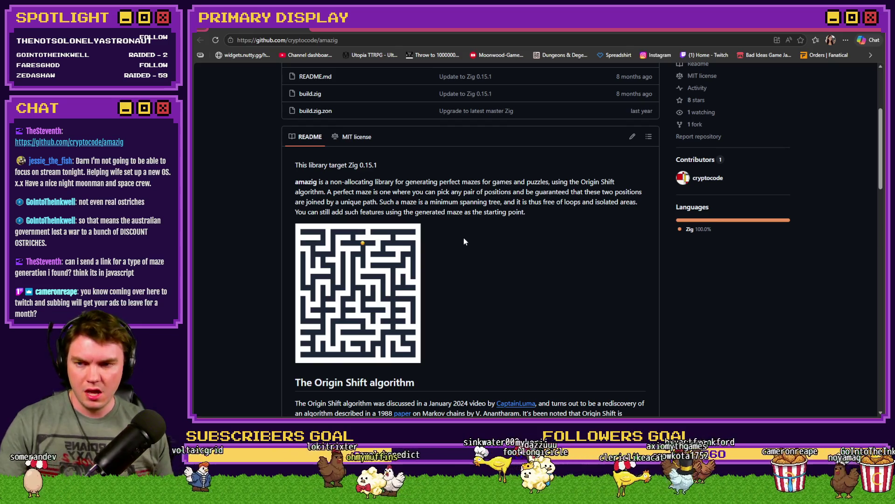
pyautogui.scroll(-3, 466, 241)
pyautogui.scroll(-1, 471, 242)
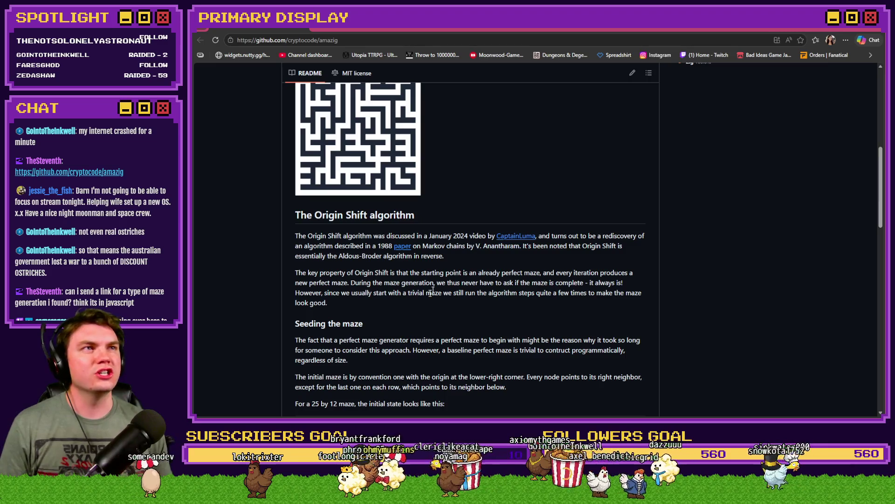
pyautogui.keyDown('ctrl'); pyautogui.scroll(2, 421, 301); pyautogui.keyUp('ctrl')
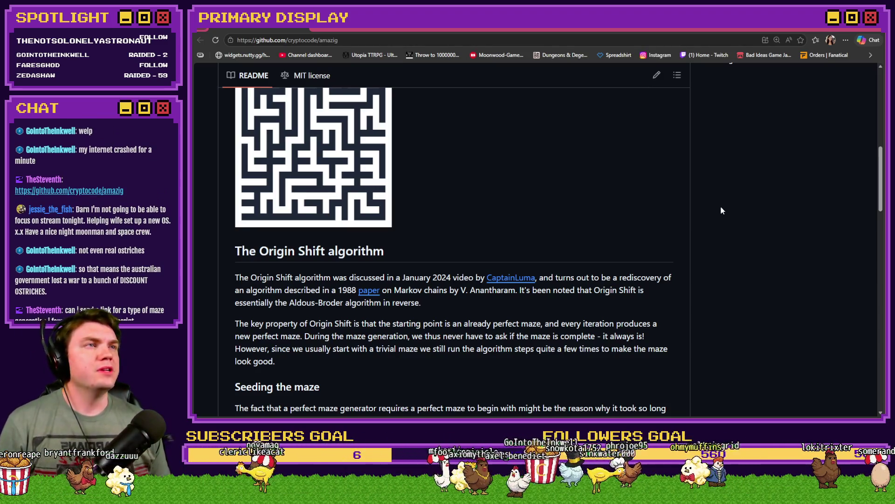
pyautogui.scroll(-1, 721, 210)
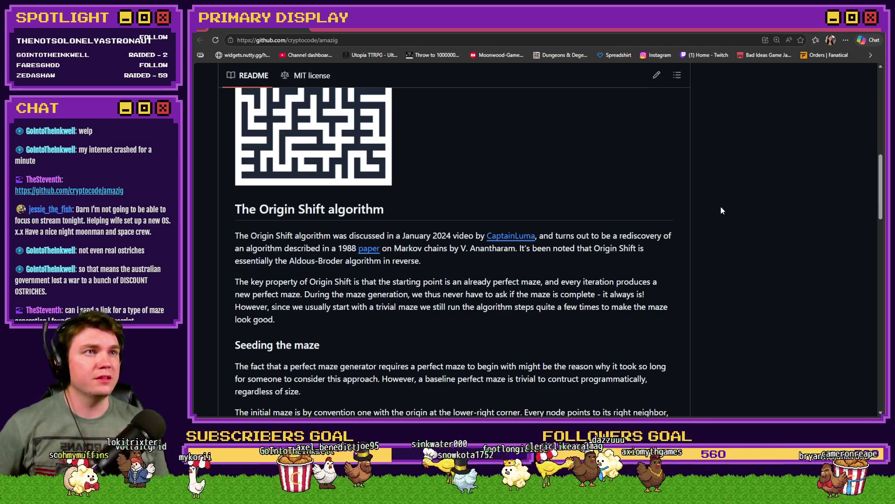
pyautogui.scroll(2, 722, 241)
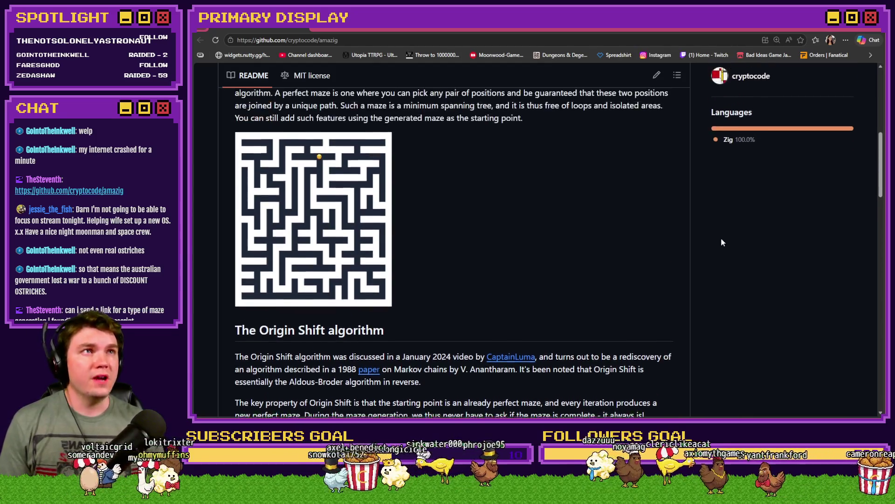
pyautogui.scroll(-5, 722, 242)
pyautogui.scroll(-3, 721, 243)
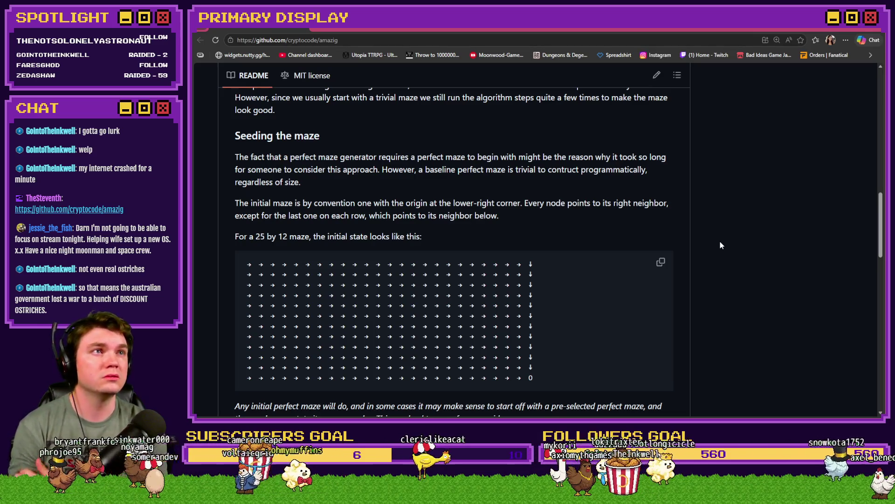
pyautogui.scroll(-3, 720, 242)
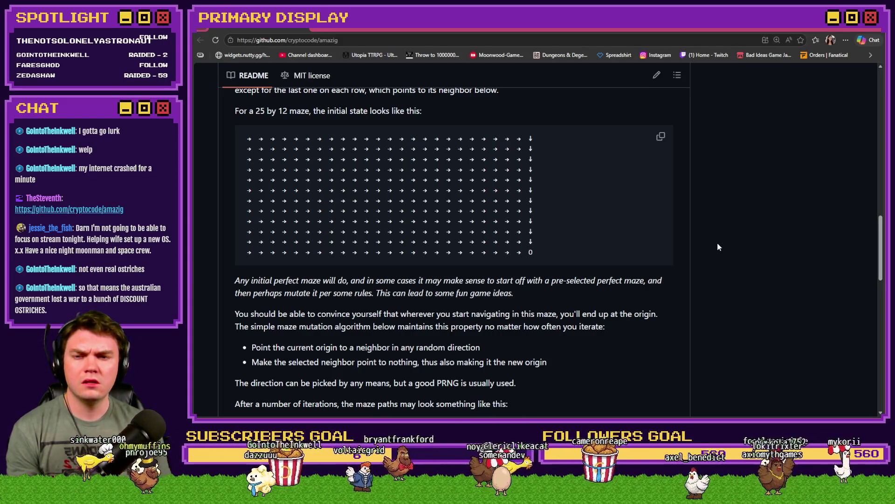
pyautogui.scroll(-3, 717, 247)
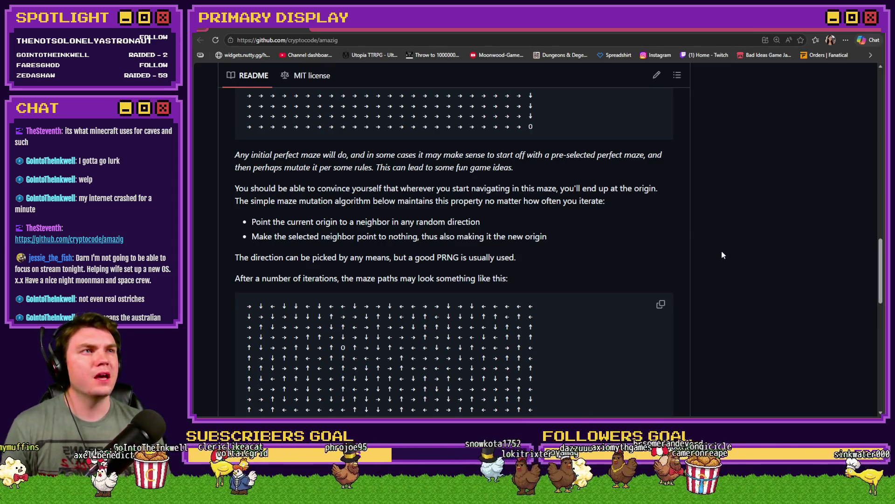
pyautogui.scroll(-2, 722, 251)
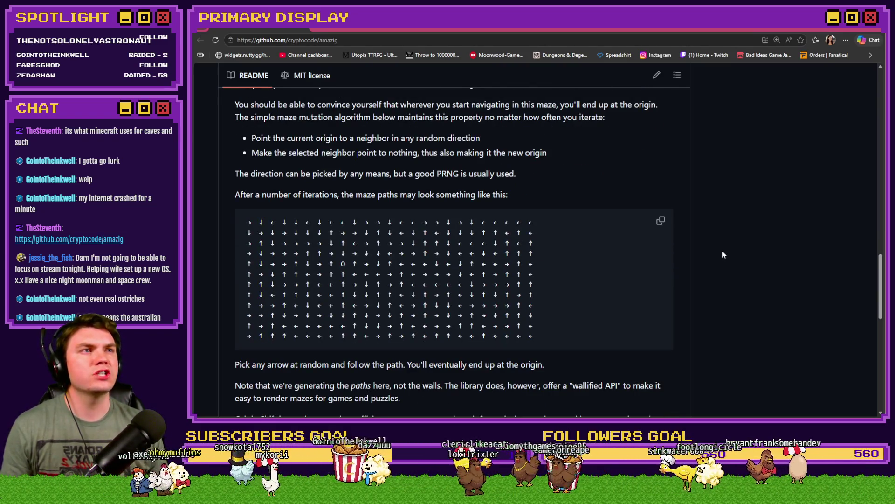
pyautogui.scroll(-8, 722, 252)
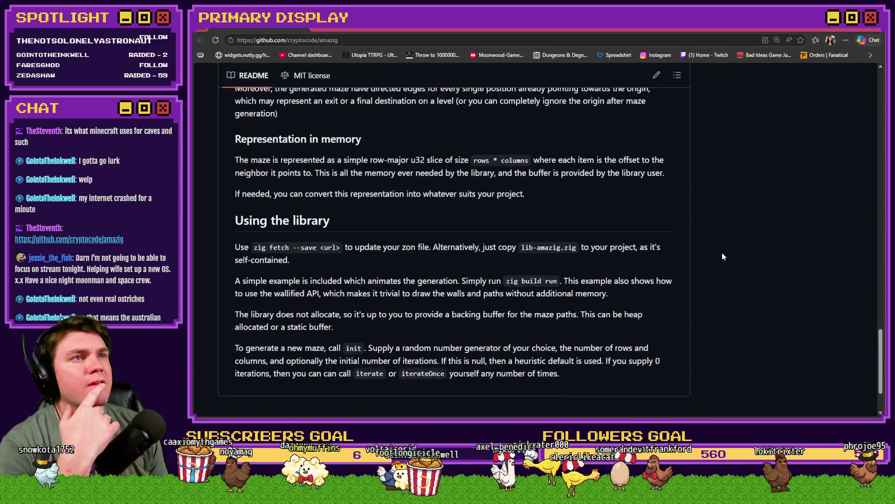
pyautogui.scroll(-2, 722, 253)
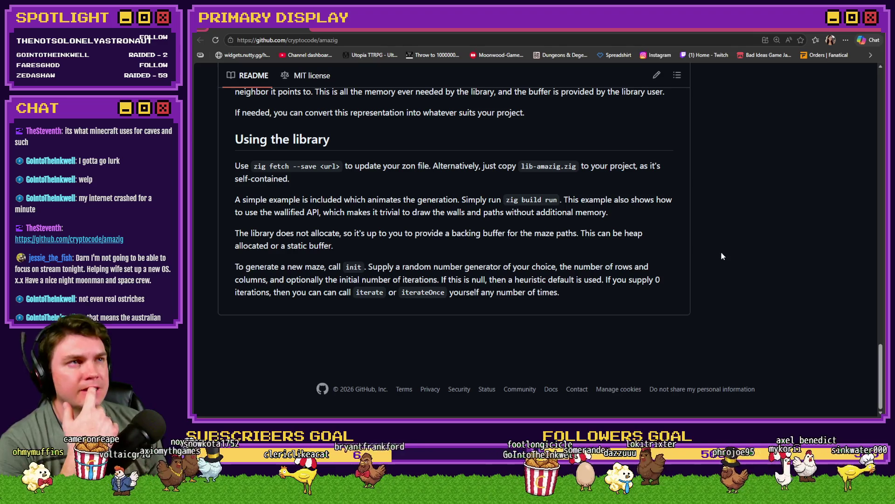
pyautogui.scroll(1, 716, 261)
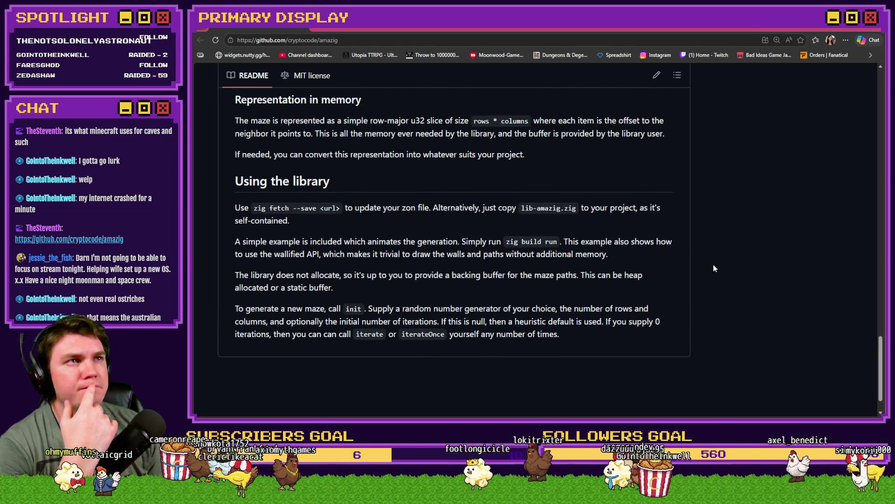
pyautogui.scroll(10, 251, 300)
pyautogui.scroll(3, 251, 301)
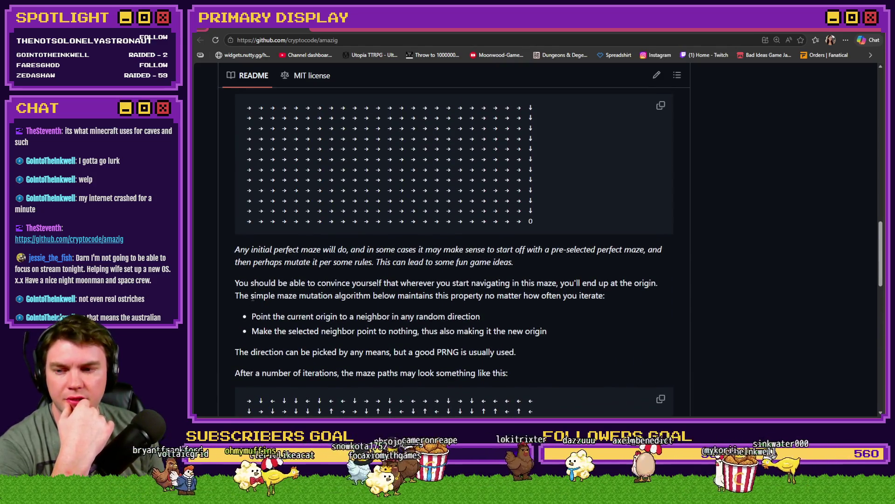
pyautogui.scroll(5, 254, 301)
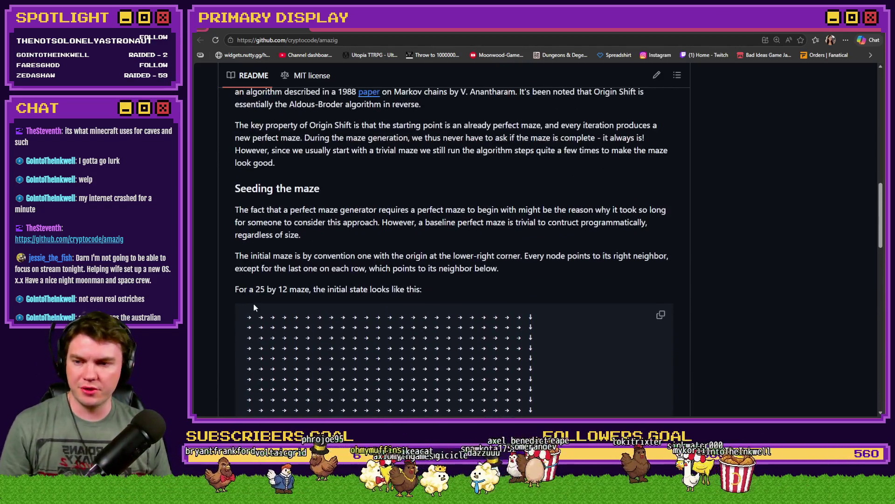
pyautogui.scroll(9, 290, 295)
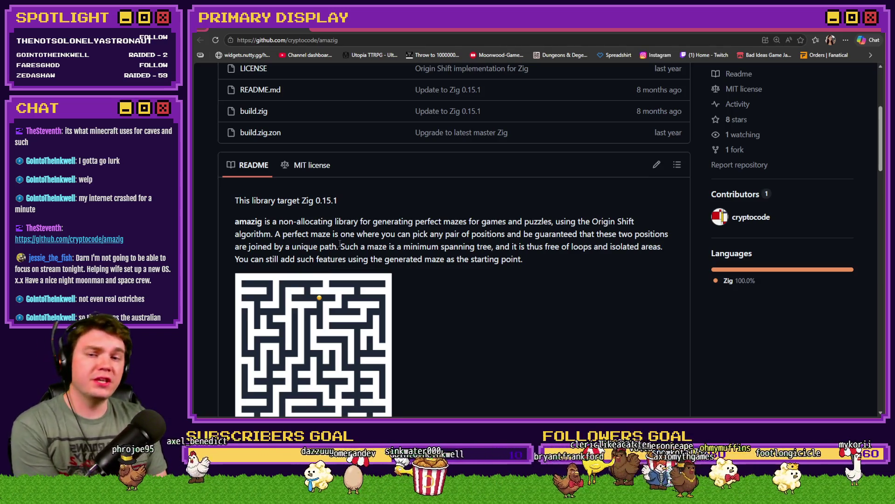
pyautogui.scroll(1, 375, 236)
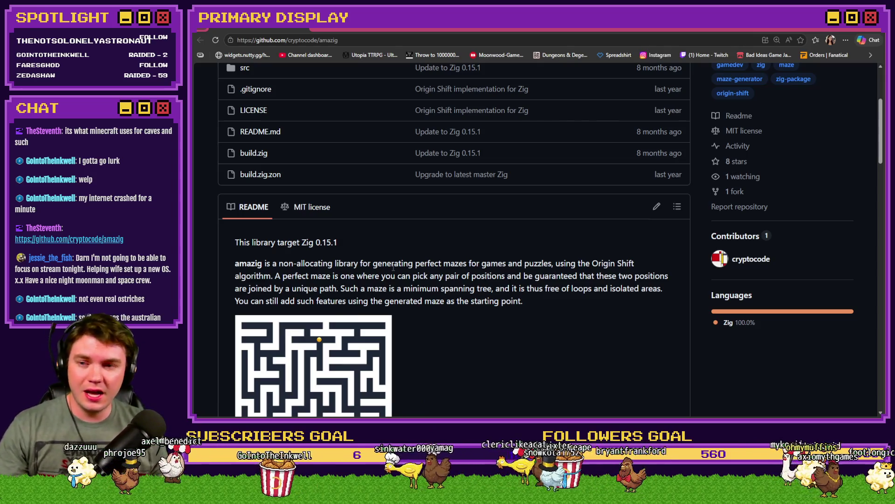
pyautogui.scroll(1, 416, 272)
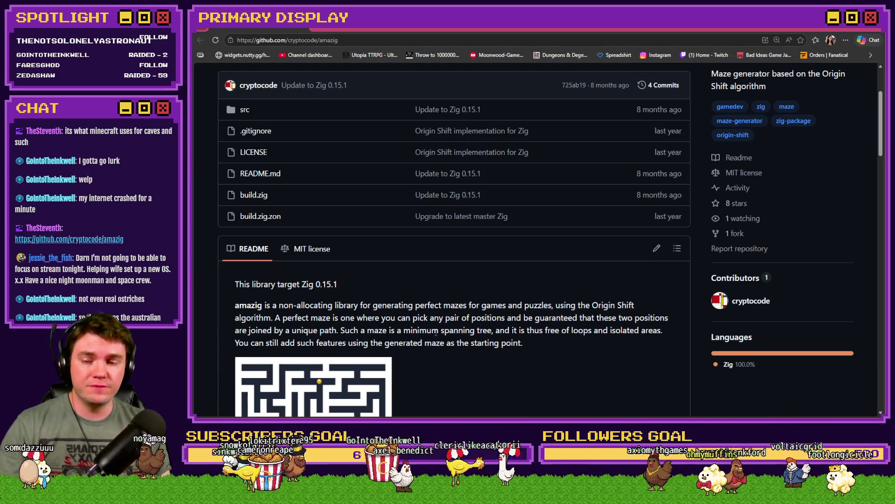
pyautogui.scroll(-5, 446, 331)
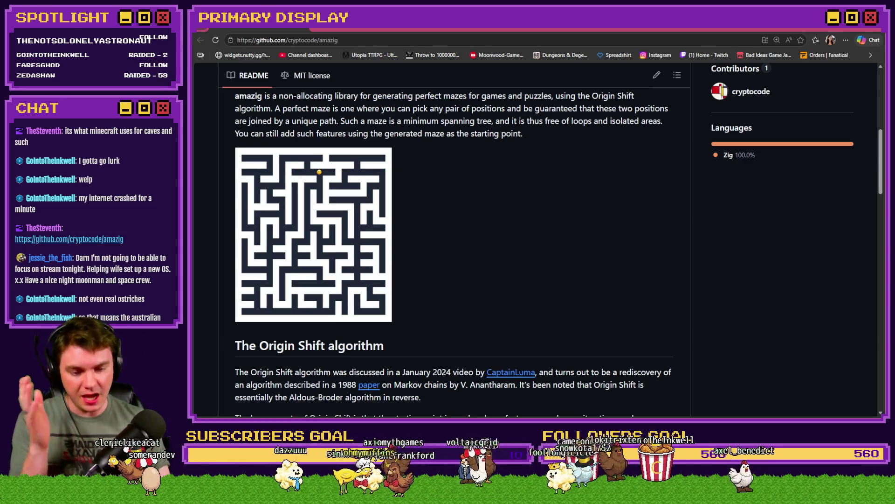
pyautogui.hotkey('alt', 'Tab')
# In common event 0003 RTG v2.0, start a new Script command after NumberOfRooms -= 1
pyautogui.click(517, 48)
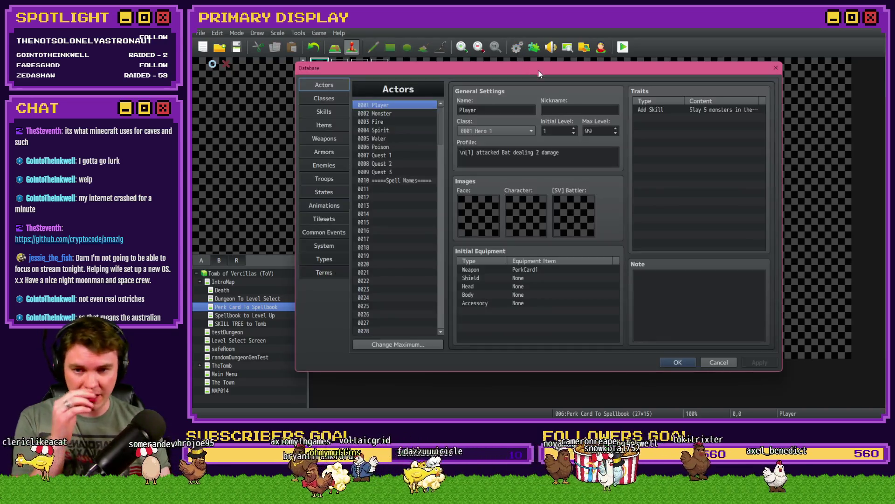
pyautogui.click(329, 234)
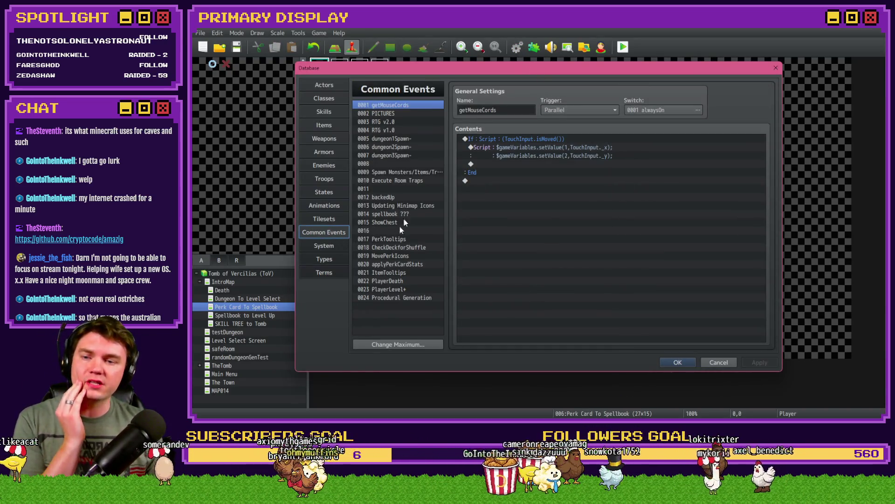
pyautogui.click(394, 121)
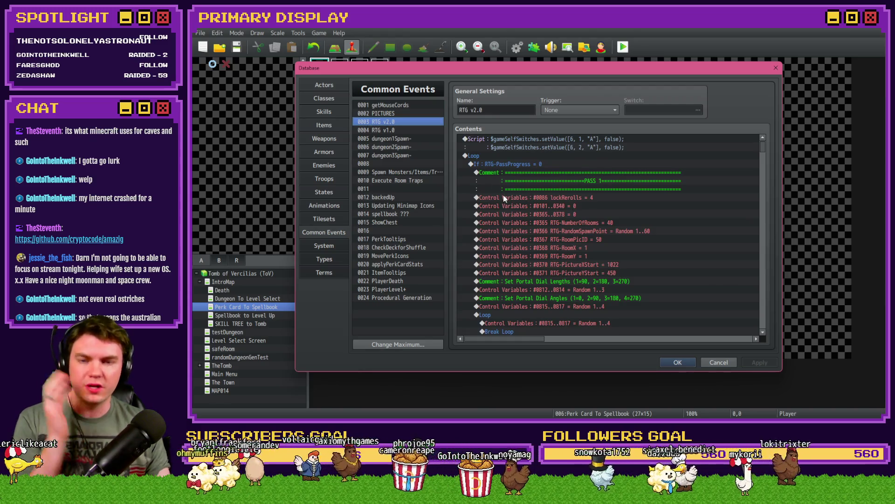
pyautogui.scroll(-10, 626, 239)
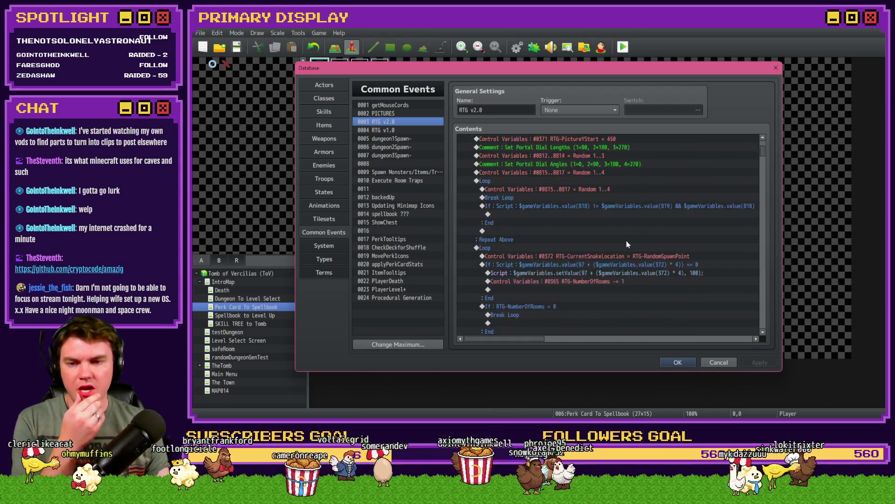
pyautogui.doubleClick(550, 222)
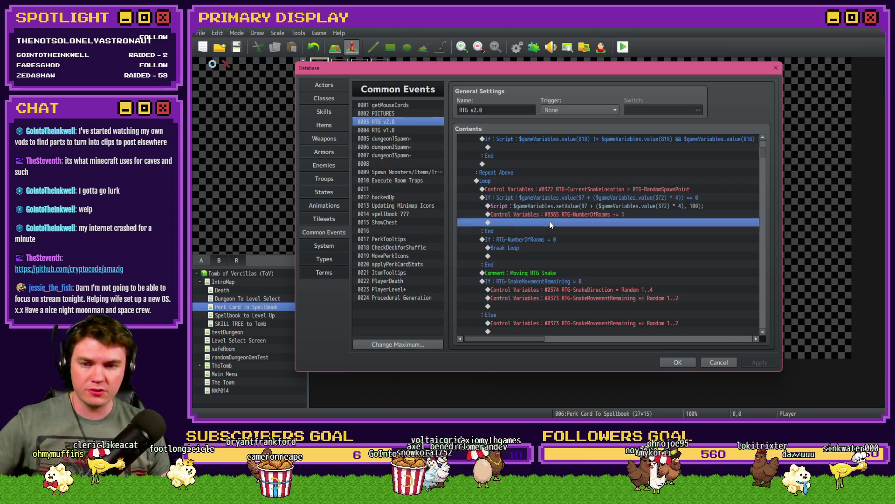
pyautogui.click(543, 110)
pyautogui.click(664, 328)
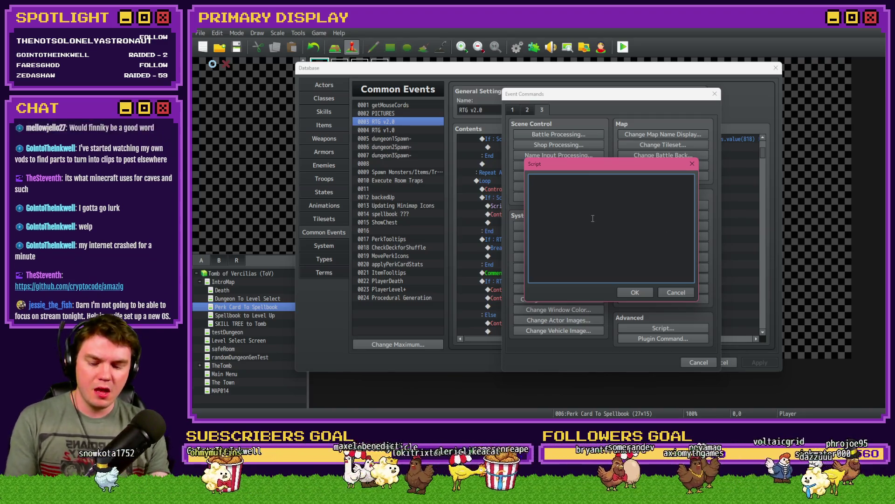
# Add a Script command with test 't' lines, then reopen it and clear it so it is empty
pyautogui.write('t t t t t t t t t t t t')
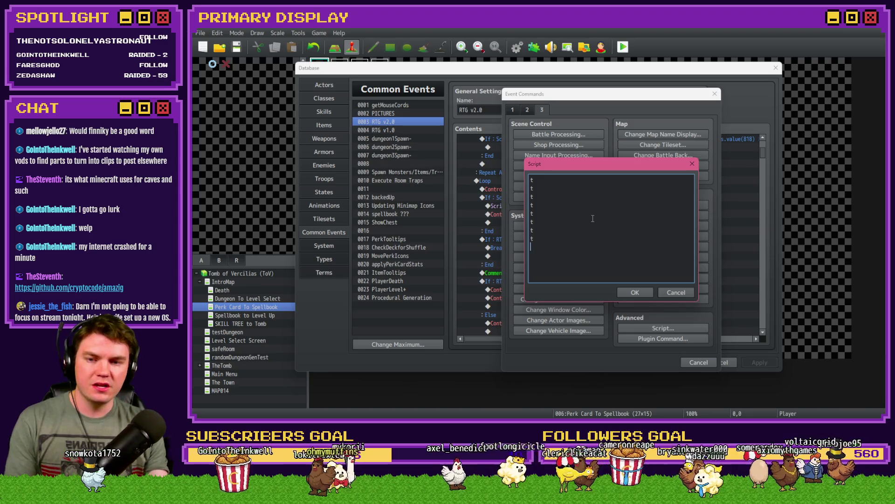
pyautogui.hotkey('ctrl', 'Return')
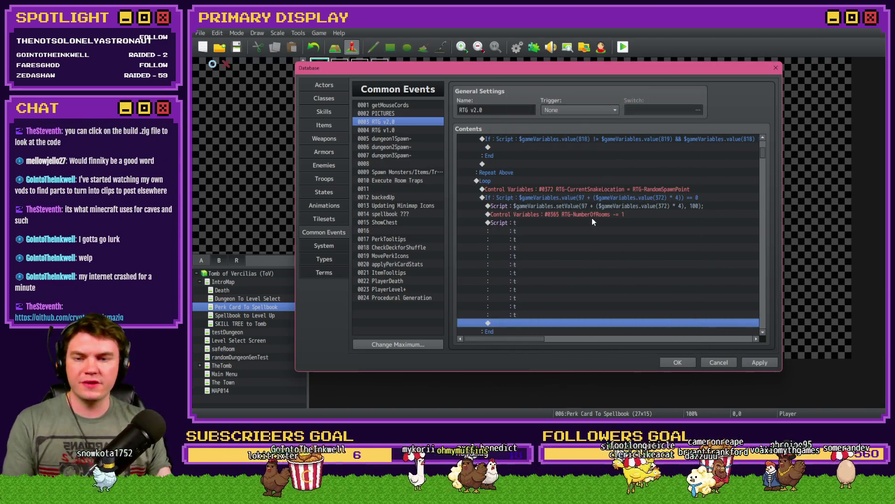
pyautogui.click(592, 223)
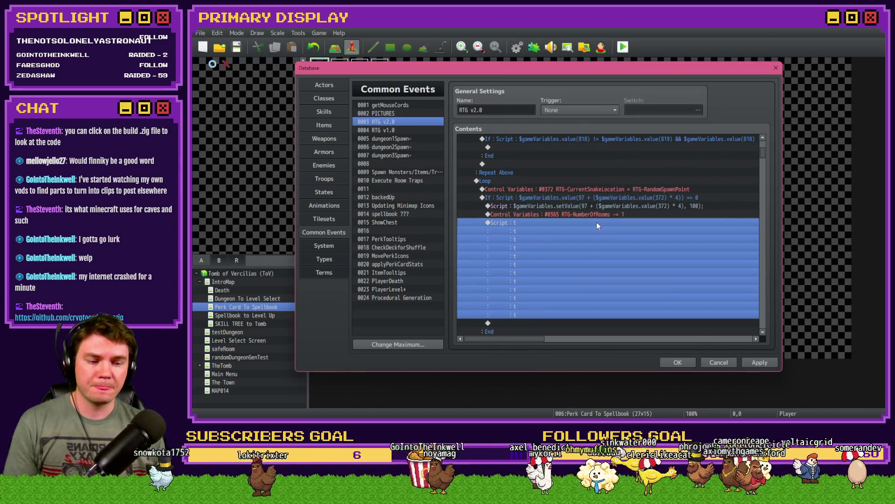
pyautogui.doubleClick(597, 222)
pyautogui.click(551, 277)
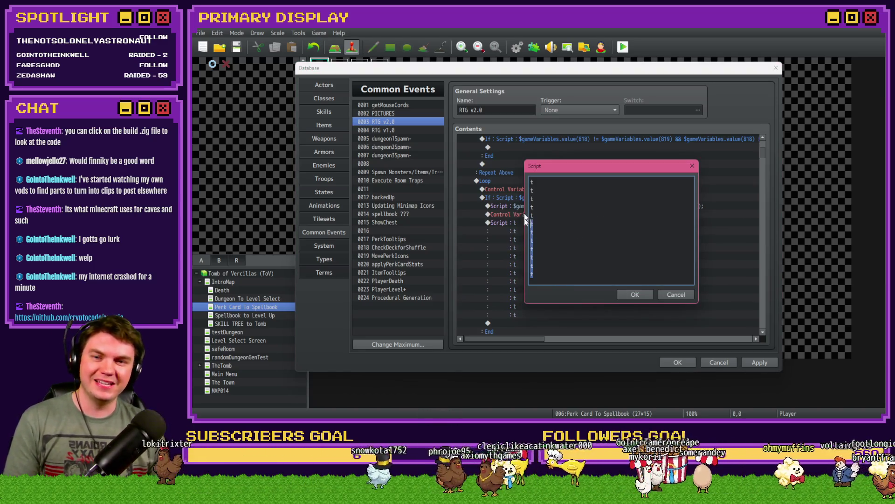
pyautogui.press('Up')
pyautogui.press('Up')
pyautogui.press('Up')
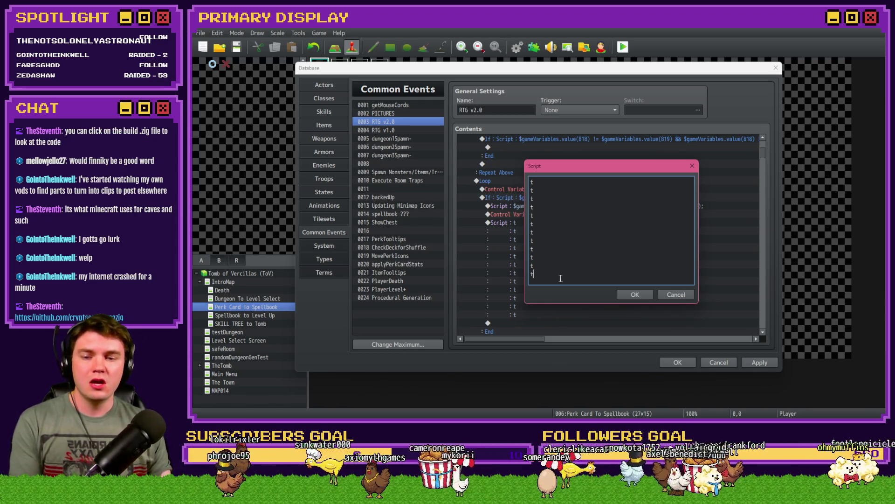
pyautogui.hotkey('ctrl', 'a')
pyautogui.press('BackSpace')
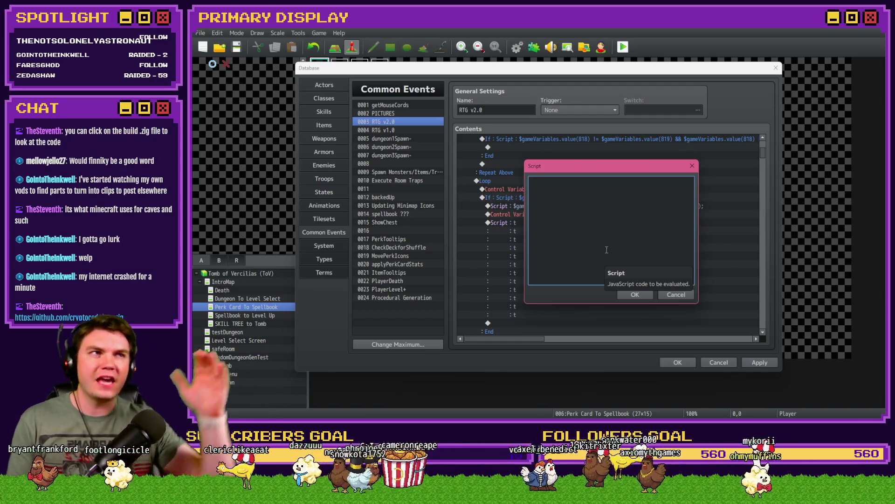
pyautogui.click(634, 295)
# Insert a second empty Script command below the first one
pyautogui.doubleClick(536, 231)
pyautogui.click(684, 331)
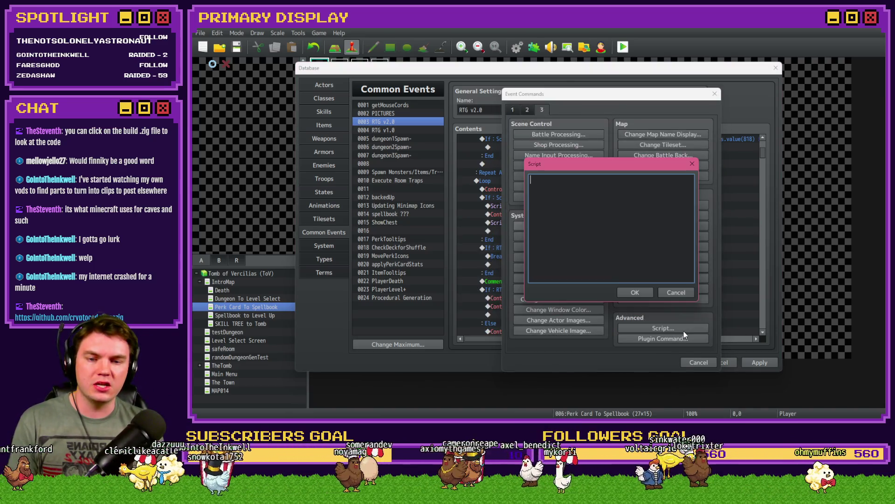
pyautogui.click(634, 292)
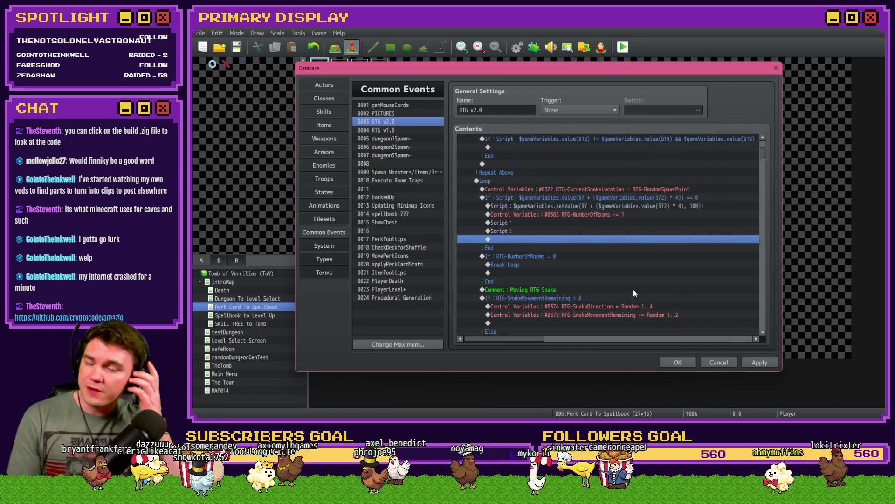
pyautogui.doubleClick(604, 221)
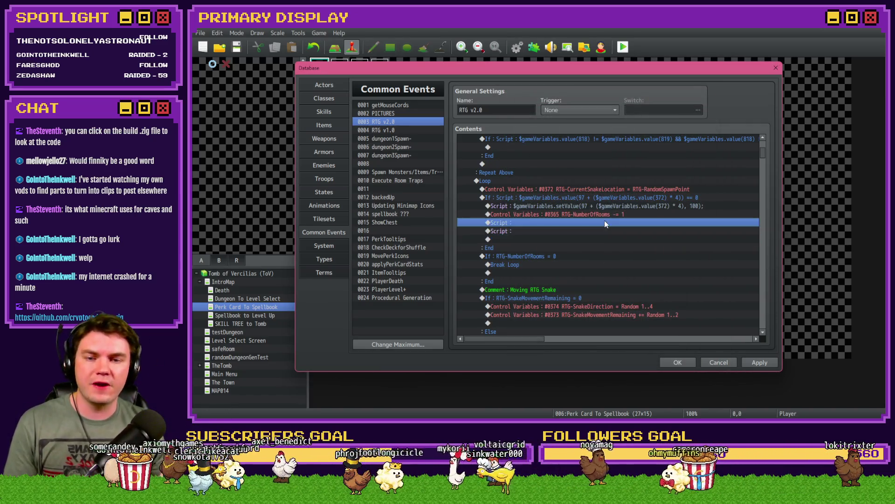
# Write 'const purple = 5' into the first new Script command
pyautogui.write('cont')
pyautogui.press('BackSpace')
pyautogui.write('st ')
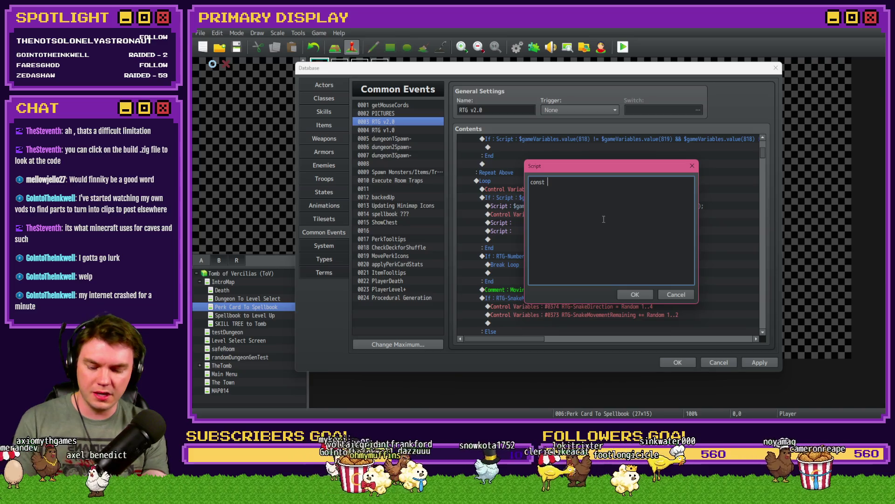
pyautogui.write('purple ')
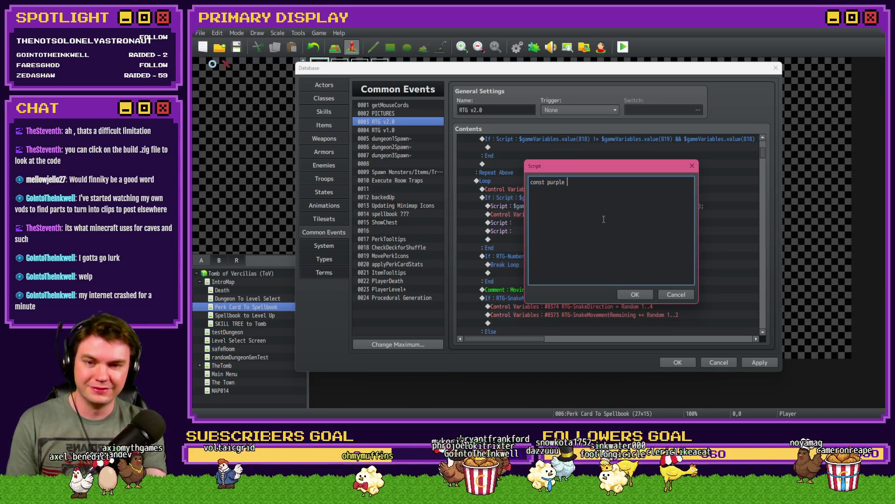
pyautogui.write('= 5')
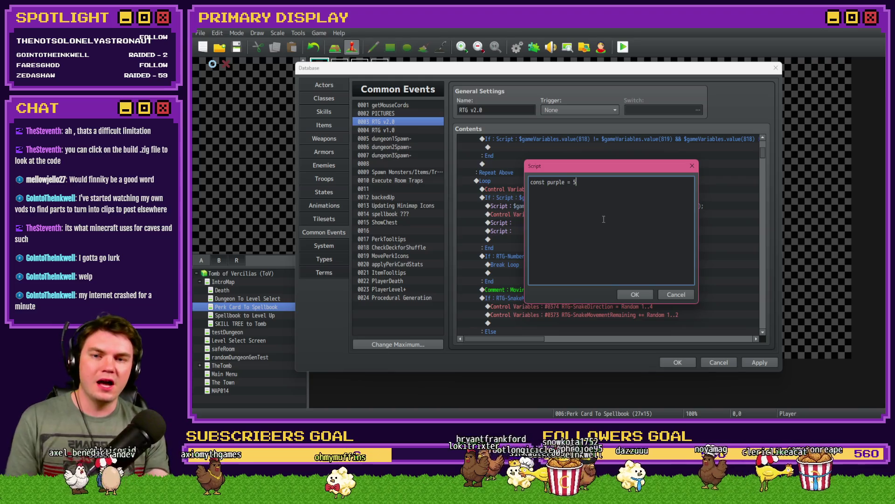
pyautogui.click(635, 294)
# Write 'if purple === 5' into the second Script command
pyautogui.doubleClick(550, 229)
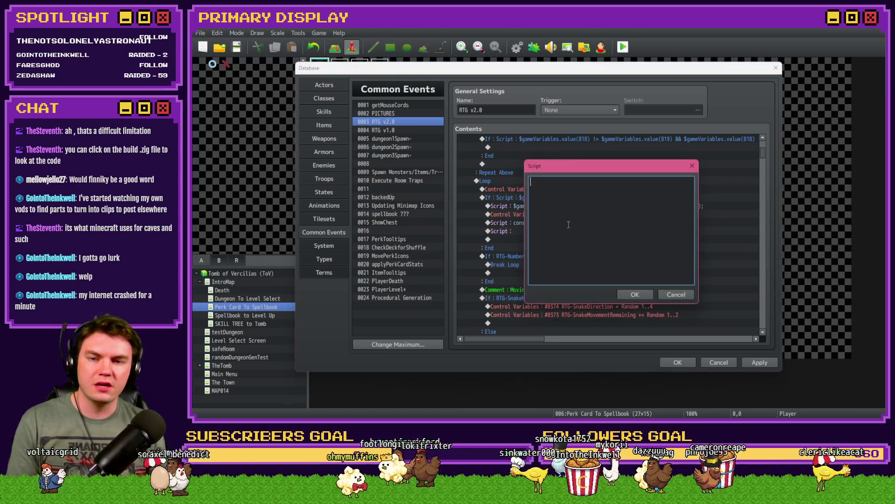
pyautogui.write('if pu')
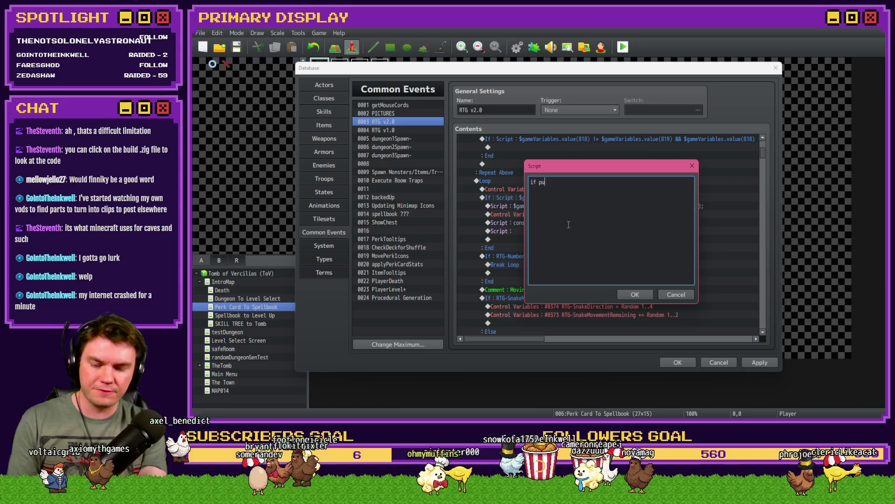
pyautogui.write('rple === 5')
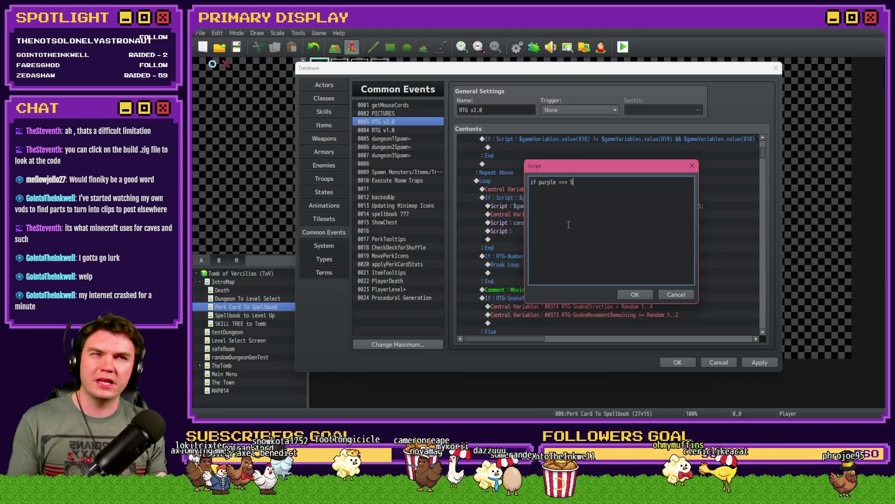
pyautogui.click(641, 290)
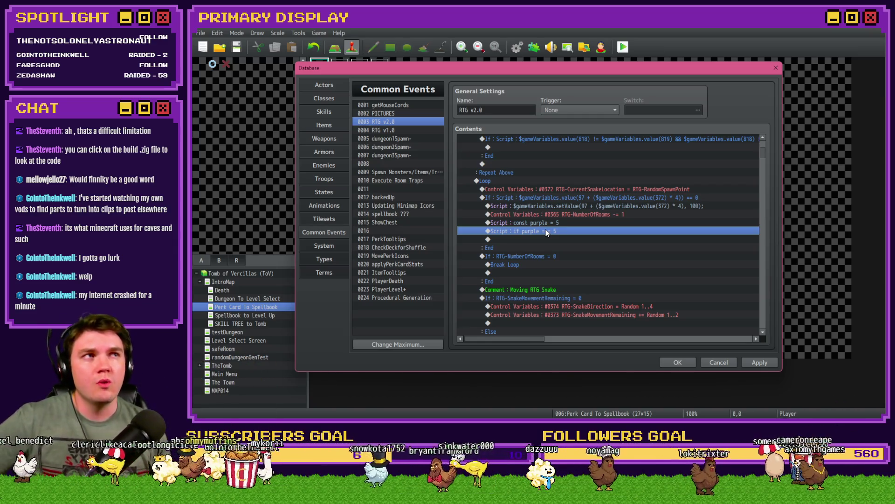
# Delete the test script lines from RTG v2.0, then open the 0004 RTG v1.0 common event
pyautogui.click(547, 223)
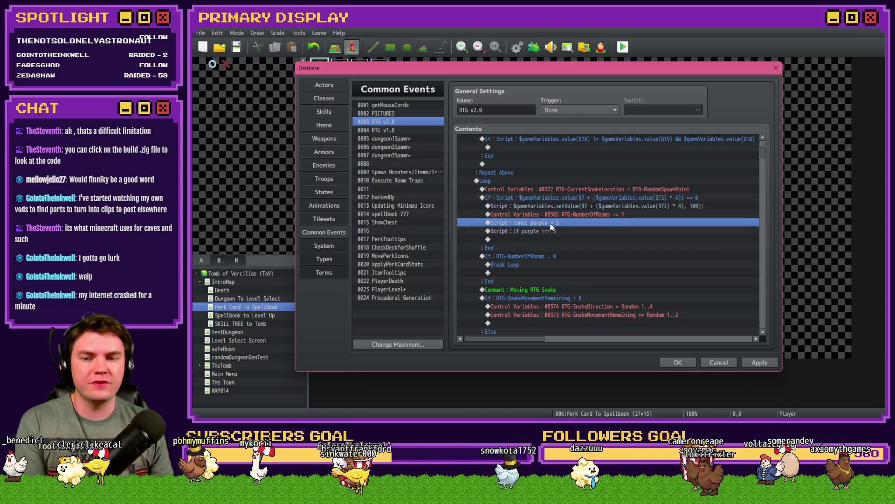
pyautogui.press('Delete')
pyautogui.press('Delete')
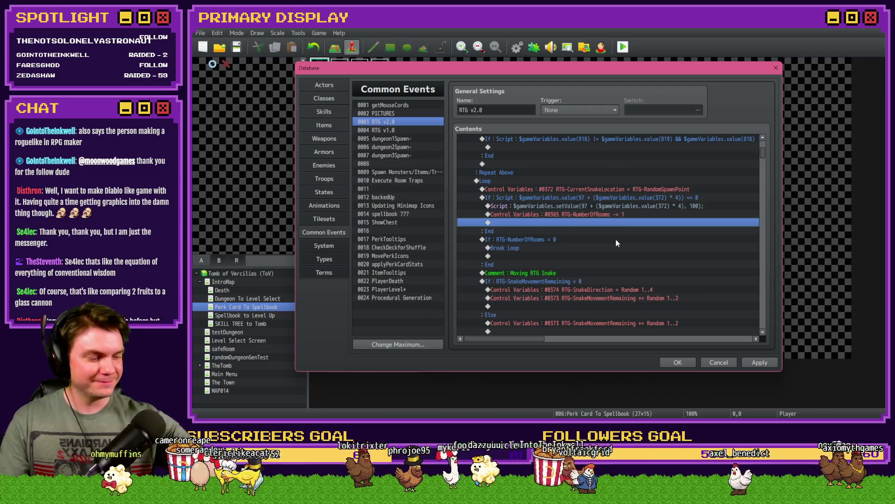
pyautogui.scroll(2, 614, 263)
pyautogui.scroll(6, 613, 265)
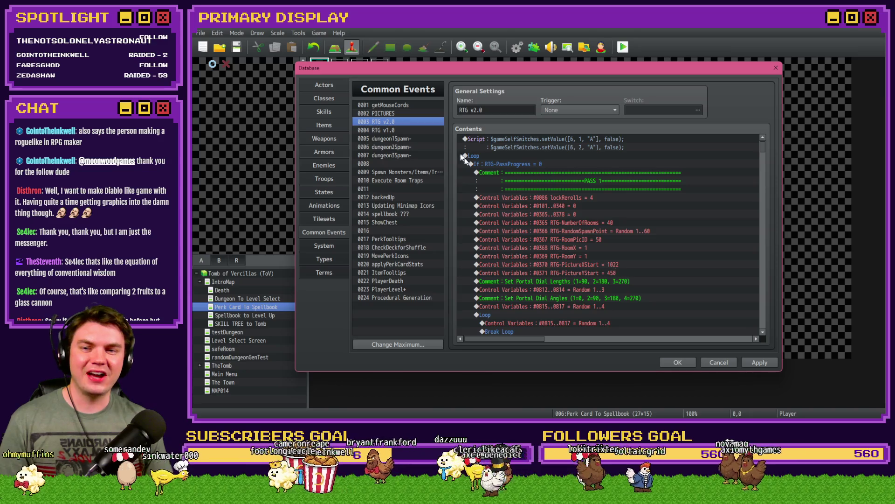
pyautogui.click(404, 130)
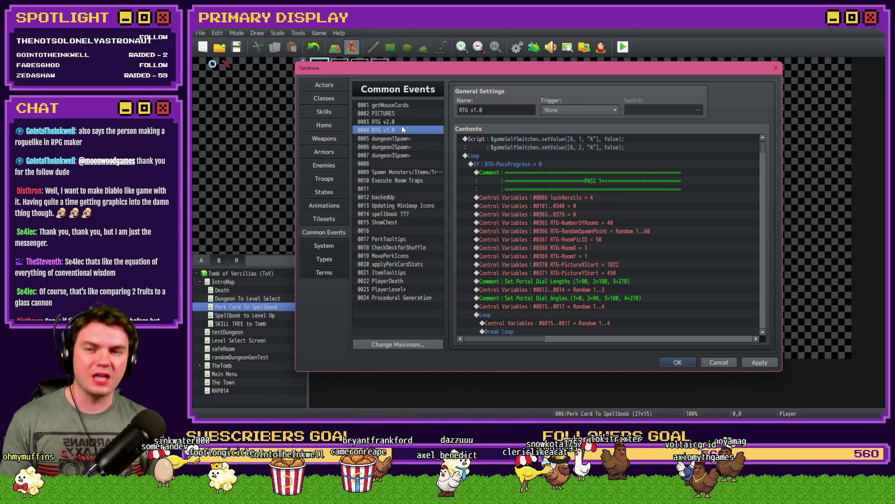
# Select 0003 RTG v2.0 in the Common Events list again
pyautogui.click(393, 121)
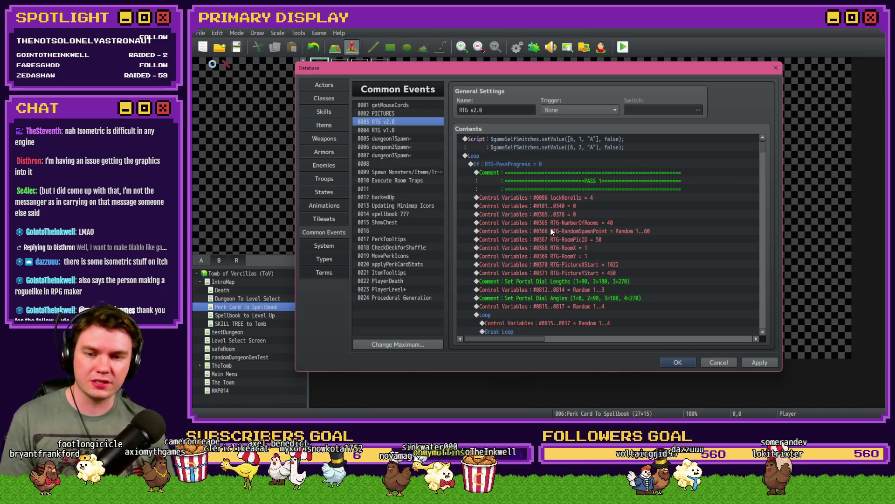
pyautogui.scroll(-1, 551, 231)
pyautogui.scroll(-3, 552, 233)
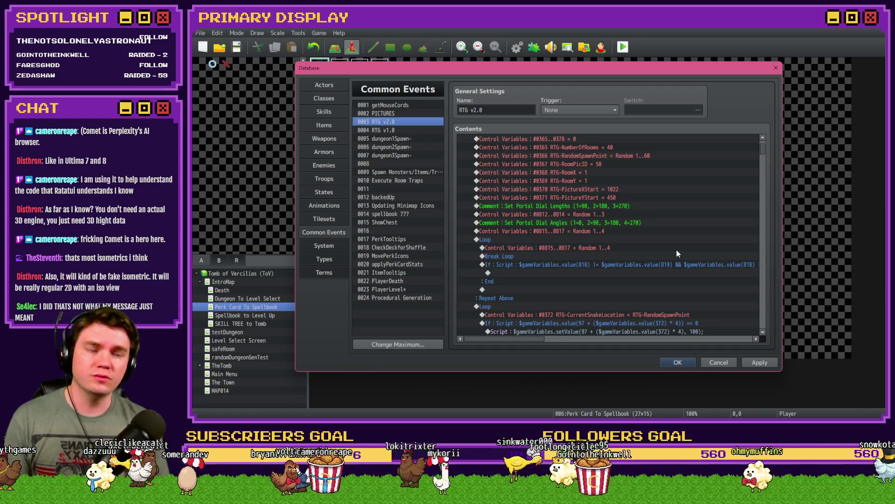
pyautogui.scroll(-2, 676, 252)
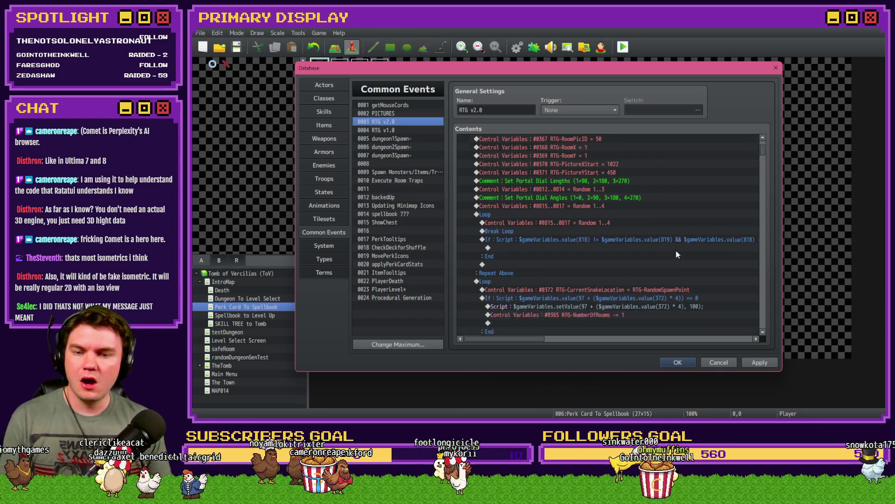
pyautogui.click(527, 179)
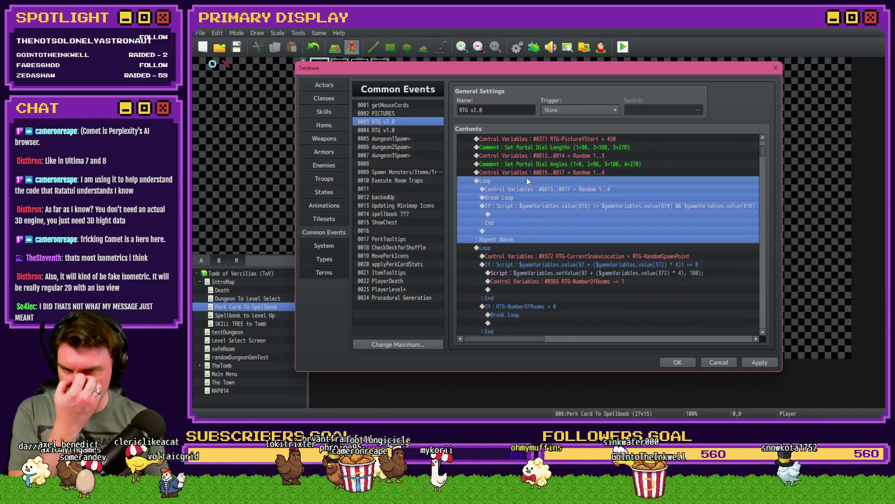
pyautogui.click(516, 247)
pyautogui.moveTo(762, 154)
pyautogui.mouseDown()
pyautogui.moveTo(766, 175)
pyautogui.moveTo(766, 153)
pyautogui.mouseUp()
pyautogui.click(674, 196)
pyautogui.click(664, 190)
pyautogui.click(661, 196)
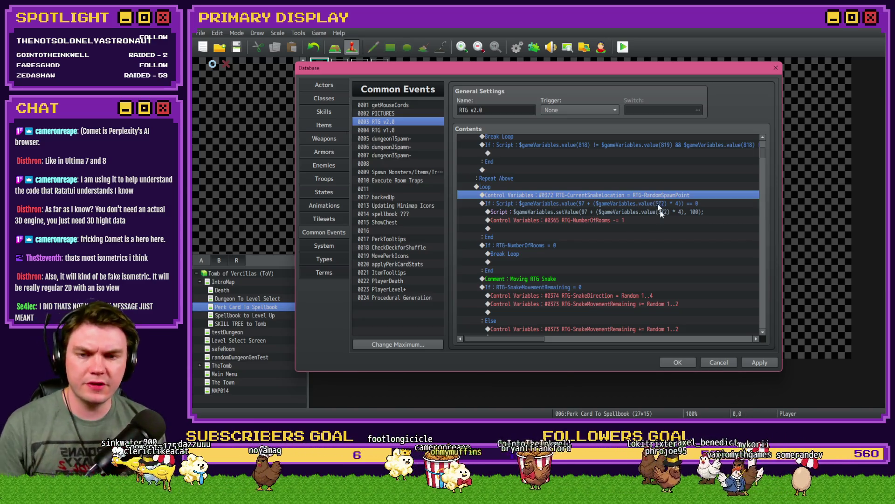
pyautogui.scroll(-2, 574, 223)
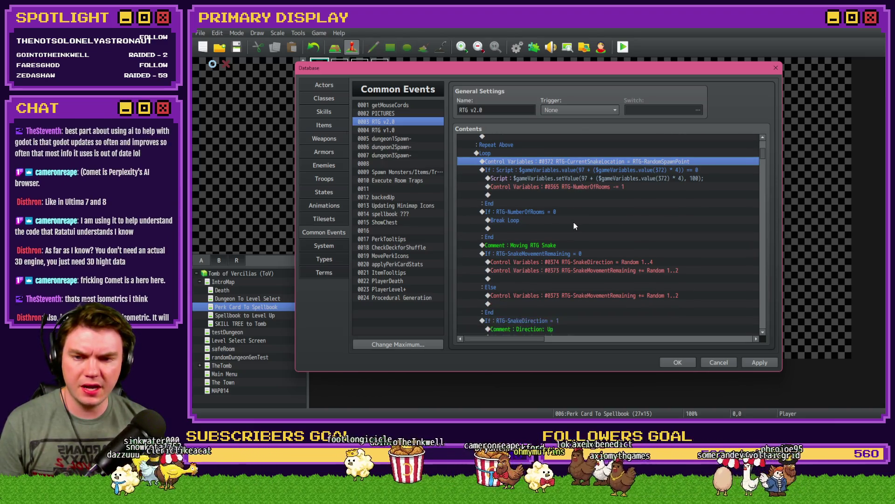
pyautogui.doubleClick(564, 254)
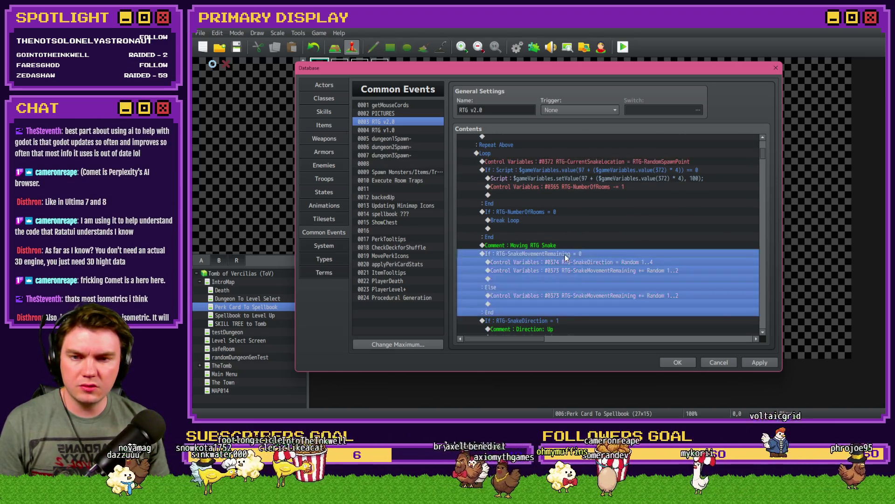
pyautogui.press('Escape')
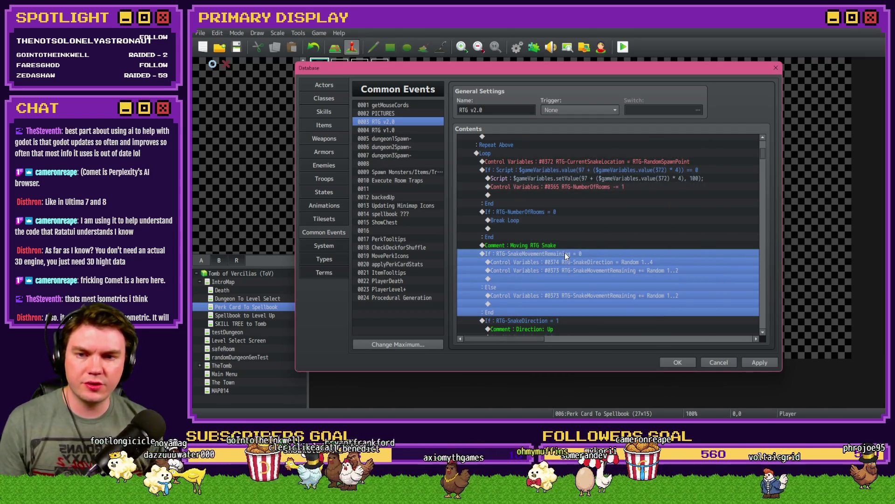
pyautogui.click(575, 260)
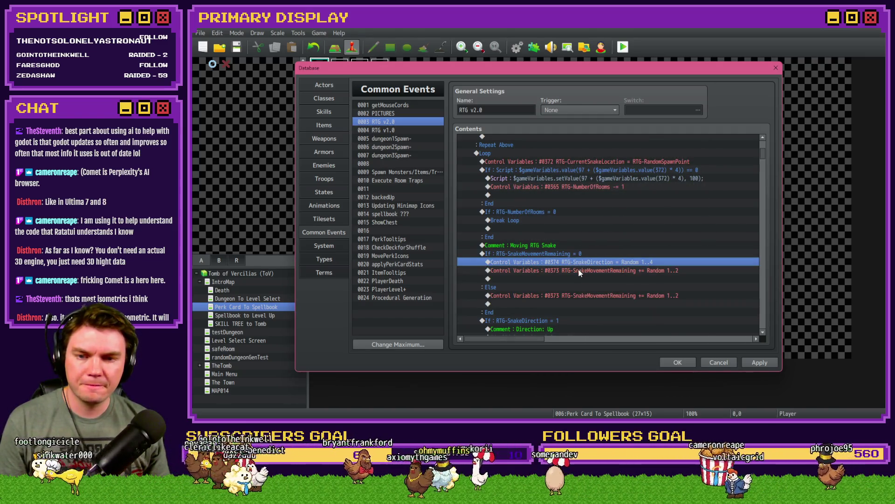
pyautogui.scroll(-3, 580, 273)
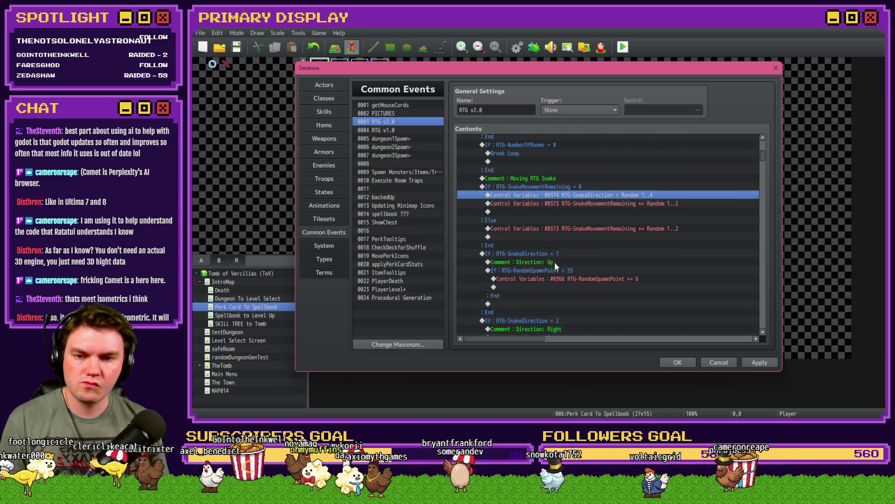
pyautogui.scroll(-3, 555, 261)
pyautogui.scroll(-1, 567, 233)
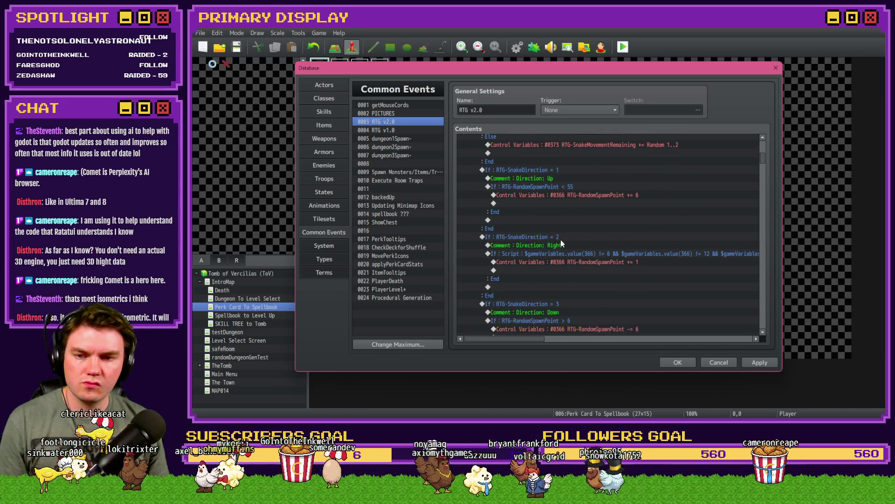
pyautogui.moveTo(542, 339)
pyautogui.mouseDown()
pyautogui.moveTo(735, 345)
pyautogui.moveTo(531, 341)
pyautogui.mouseUp()
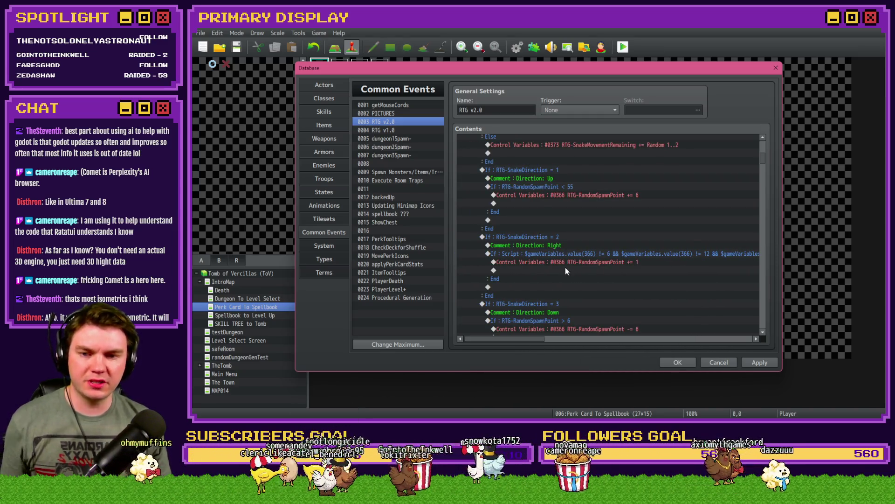
pyautogui.scroll(-2, 565, 268)
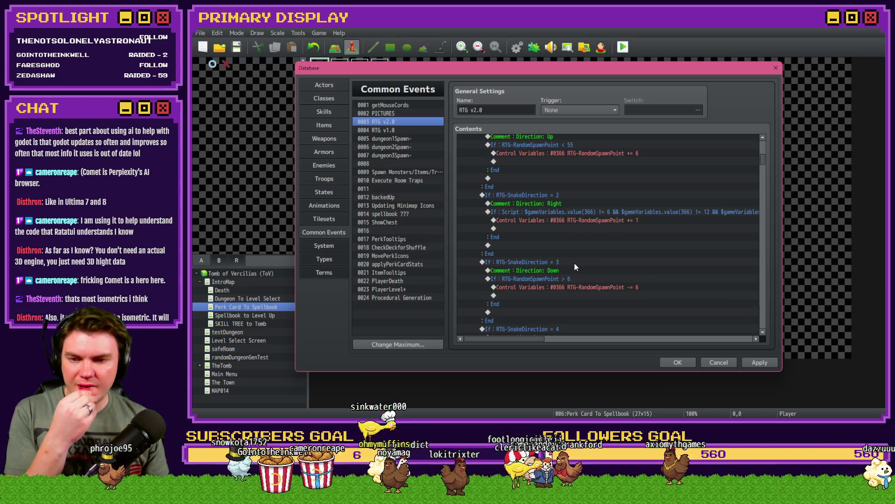
pyautogui.scroll(-1, 575, 263)
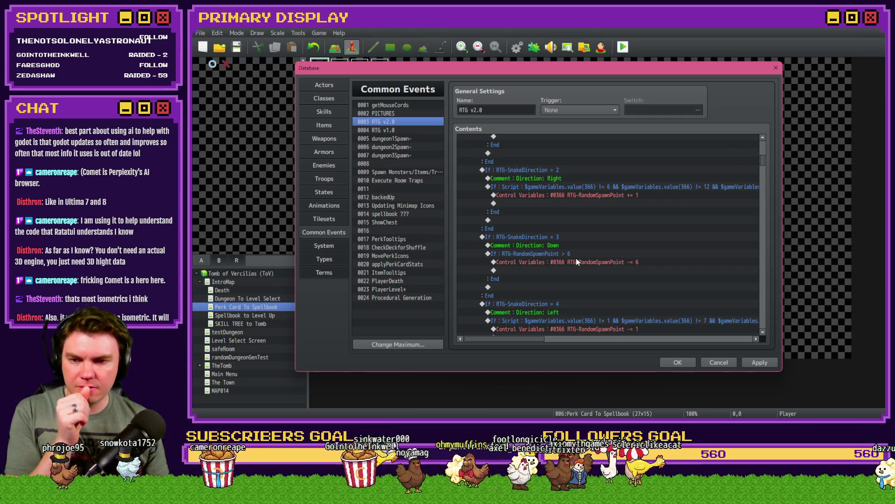
pyautogui.doubleClick(578, 253)
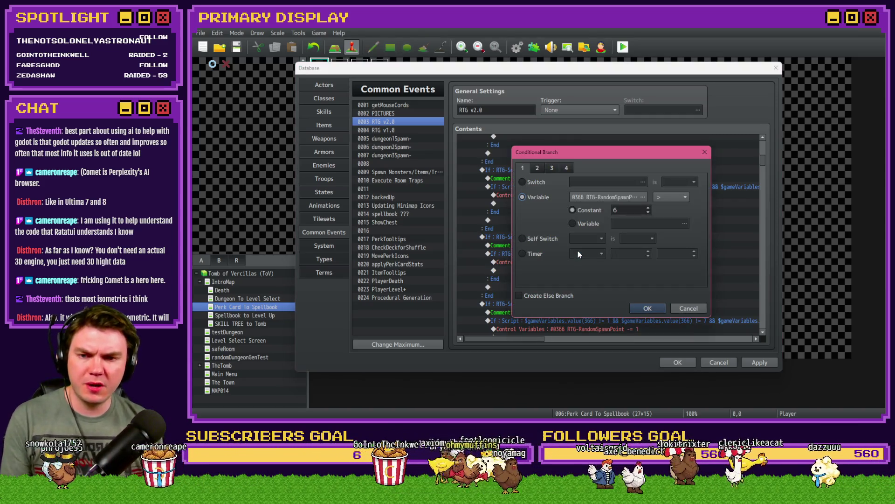
pyautogui.press('Escape')
pyautogui.scroll(-2, 578, 250)
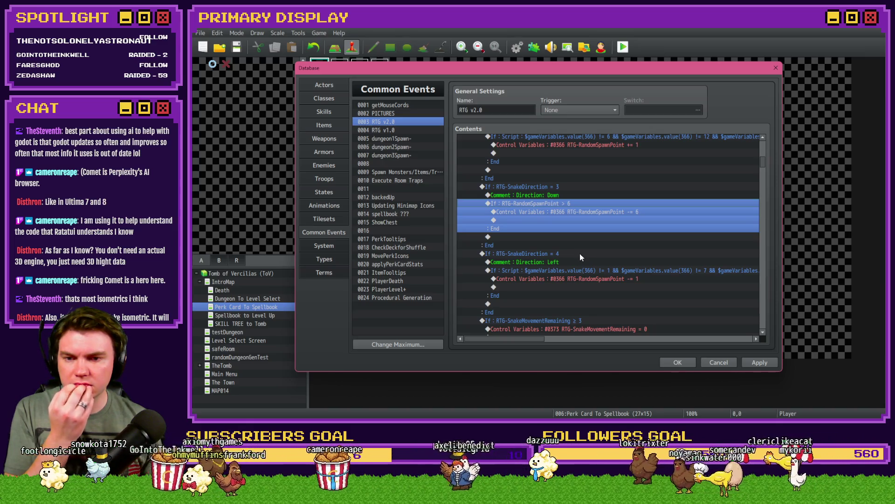
pyautogui.scroll(-2, 580, 254)
pyautogui.scroll(-1, 580, 253)
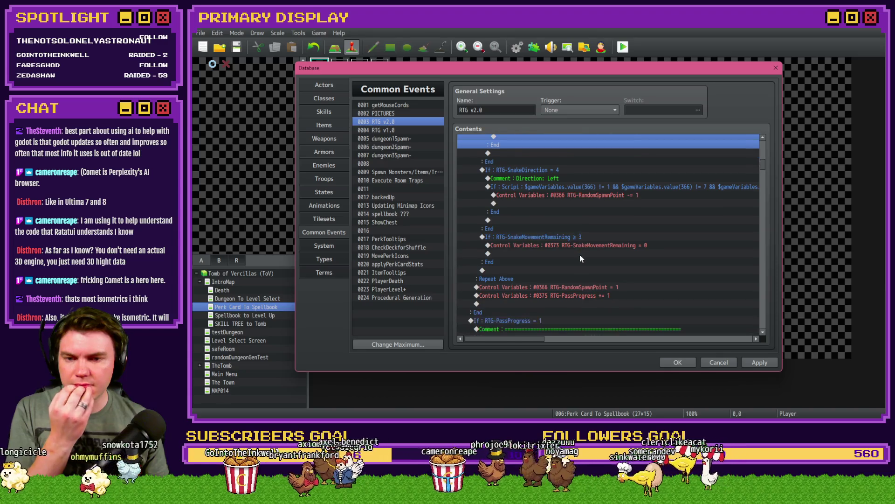
pyautogui.click(572, 243)
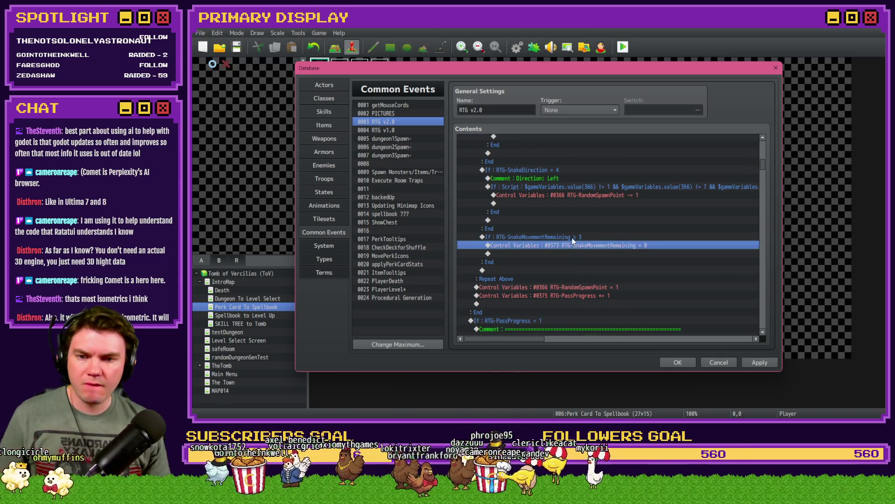
pyautogui.doubleClick(573, 237)
pyautogui.press('Escape')
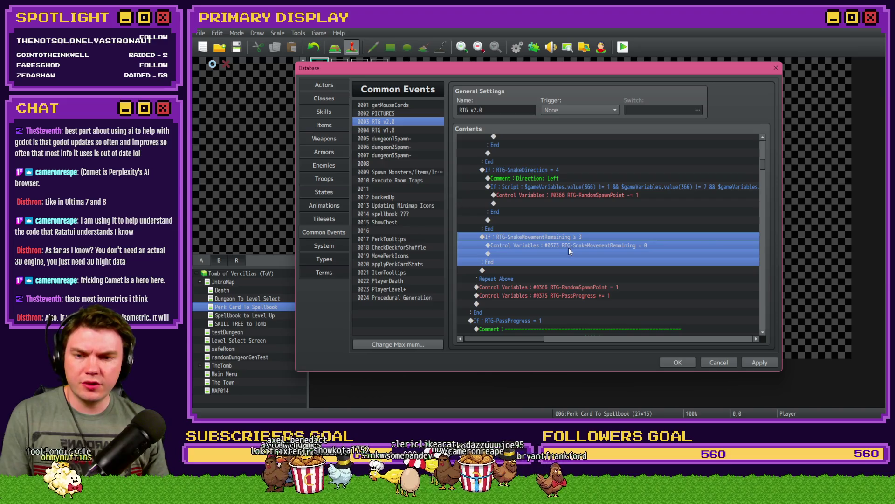
pyautogui.scroll(-2, 569, 248)
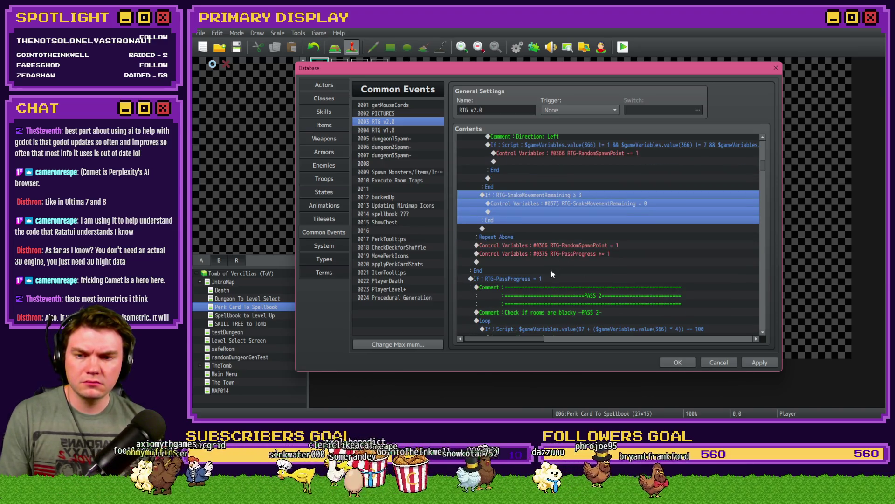
pyautogui.scroll(-2, 551, 261)
pyautogui.moveTo(549, 246); pyautogui.dragTo(555, 237)
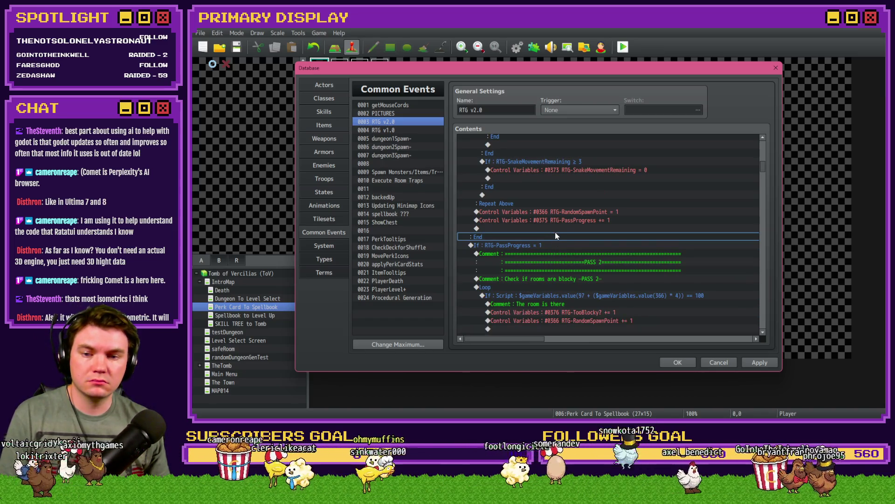
pyautogui.scroll(-5, 555, 231)
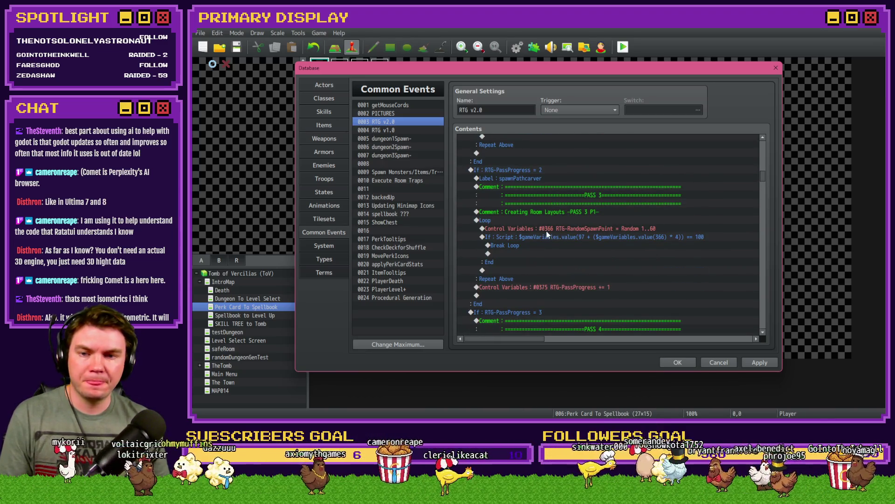
pyautogui.scroll(-5, 547, 234)
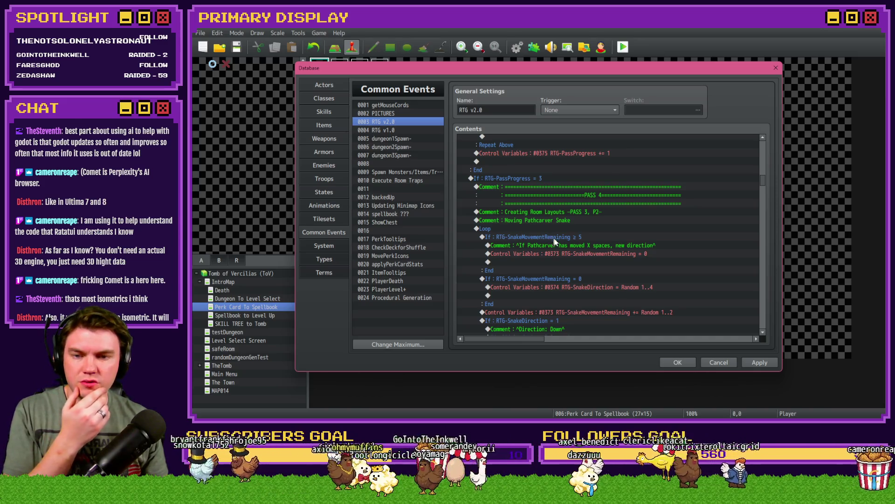
pyautogui.scroll(-2, 606, 247)
pyautogui.moveTo(762, 182); pyautogui.dragTo(764, 157)
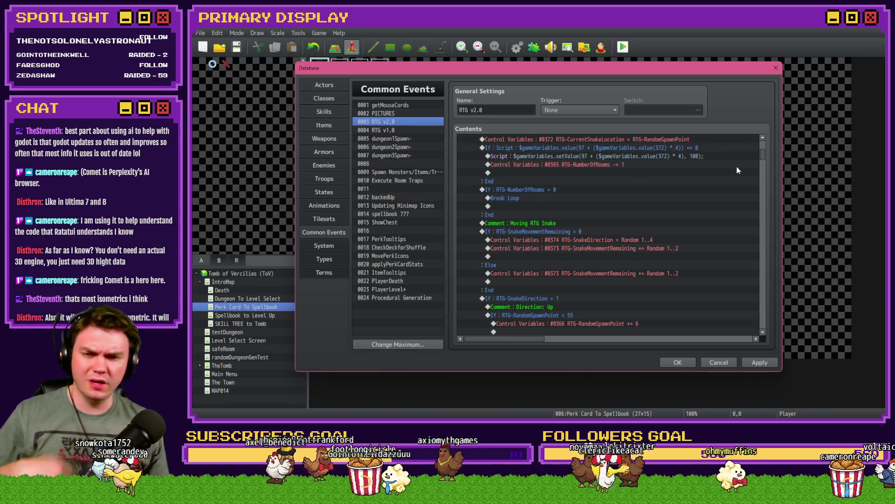
pyautogui.scroll(5, 604, 238)
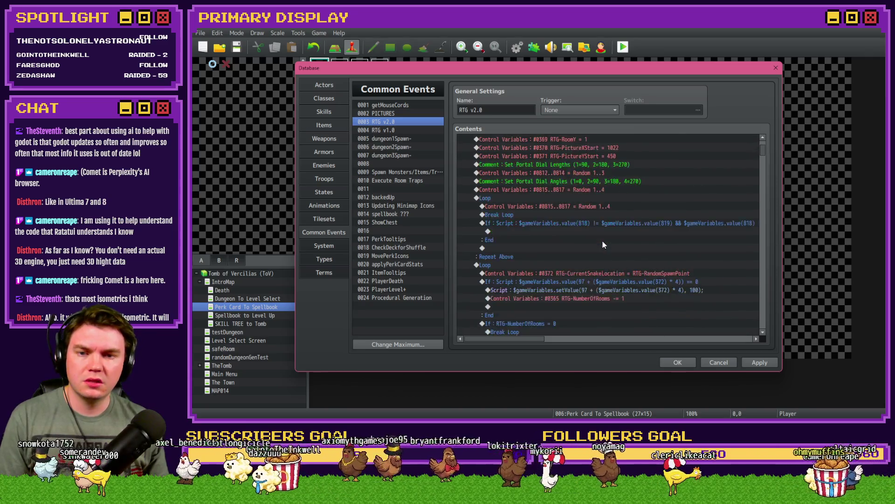
pyautogui.scroll(-6, 603, 240)
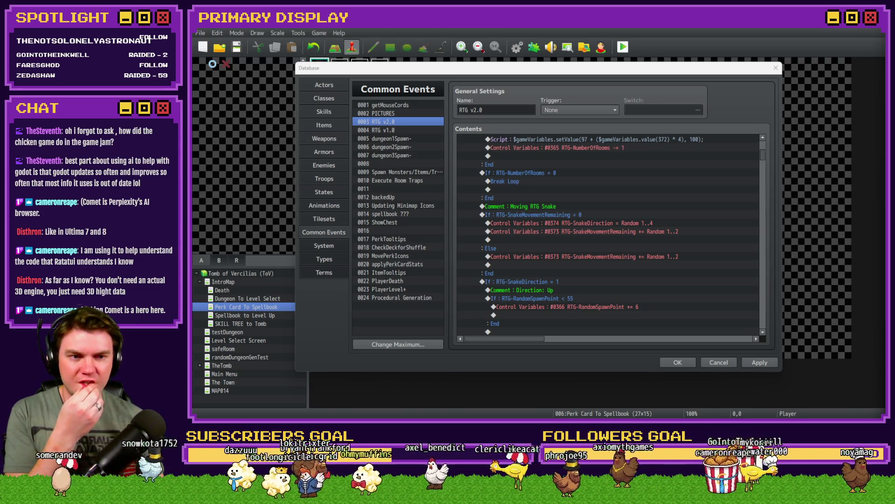
pyautogui.press('ctrl+super+Right')
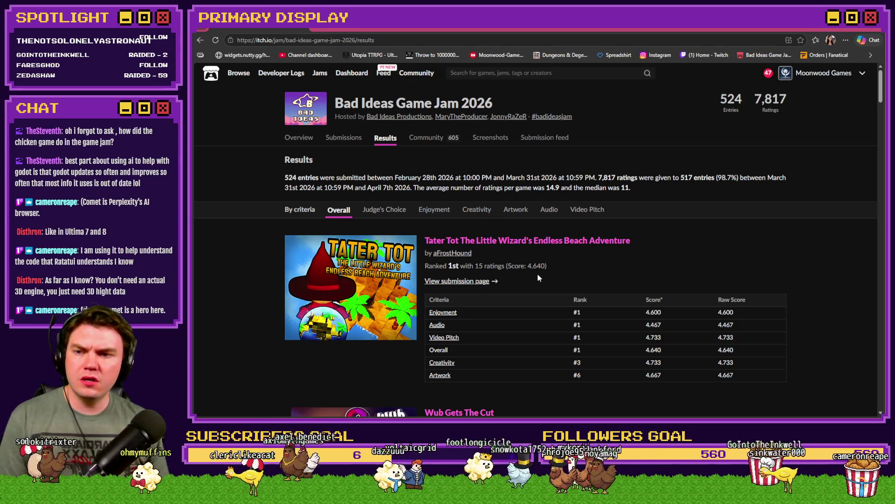
# Open the jam's Overview page and scroll to the Outside the Box theme and Rules
pyautogui.click(302, 139)
pyautogui.scroll(-3, 339, 244)
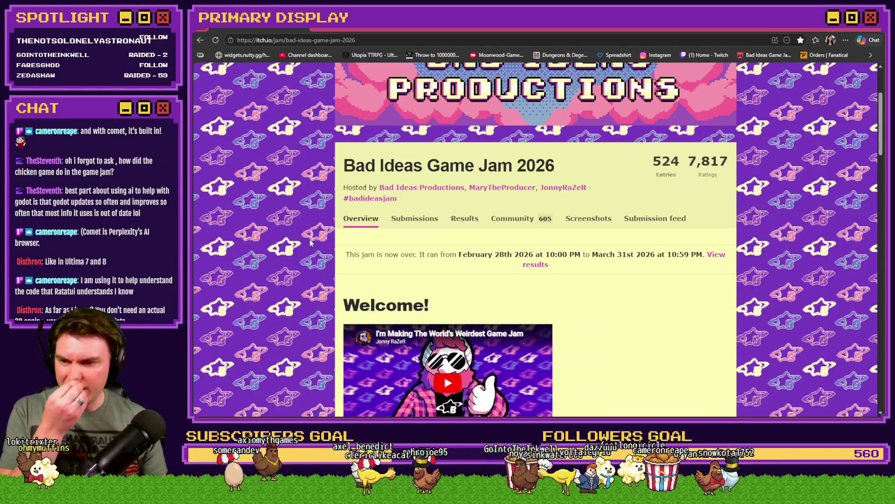
pyautogui.scroll(-4, 311, 243)
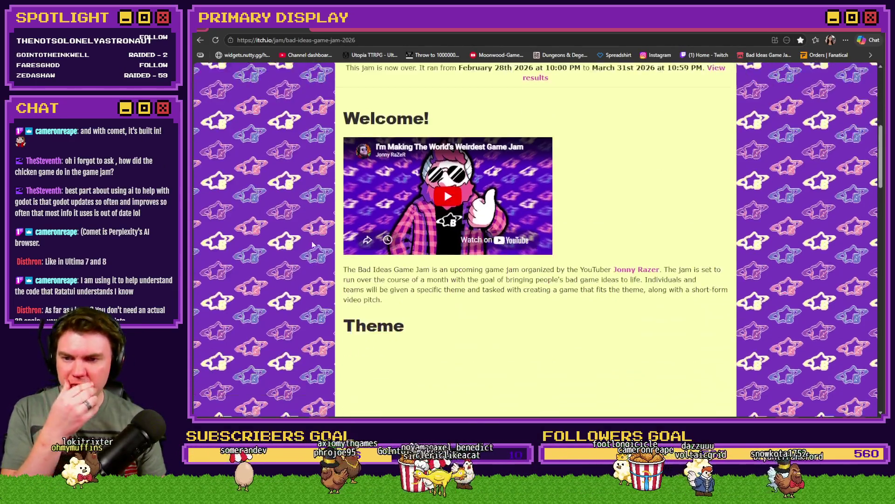
pyautogui.scroll(-4, 312, 245)
pyautogui.scroll(3, 313, 244)
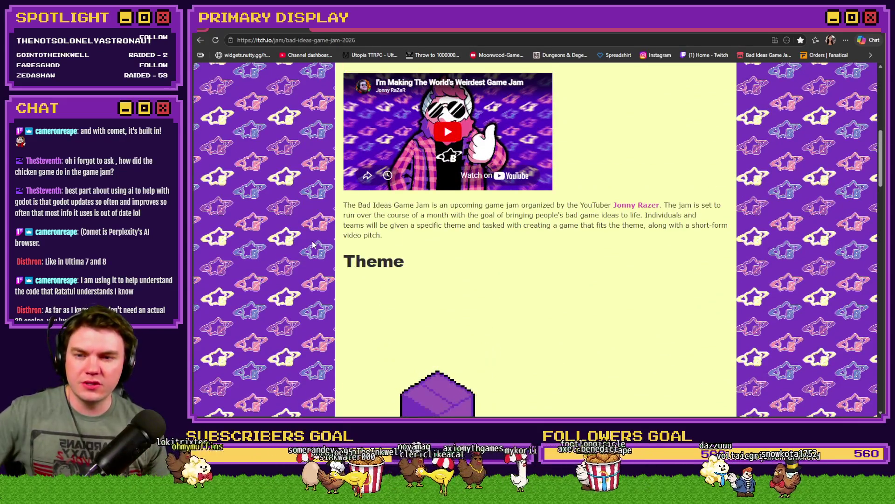
pyautogui.scroll(-9, 312, 244)
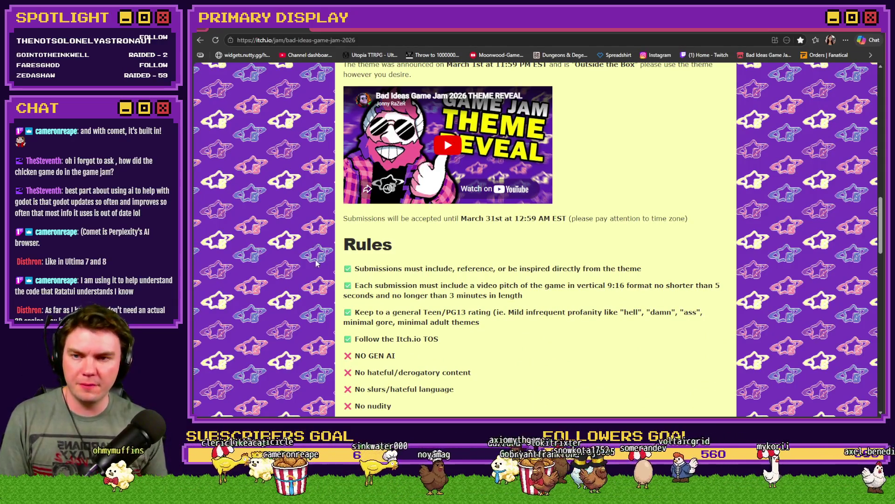
# Open the theme video's YouTube channel and show its Live tab of Ranking YOUR GAMES streams
pyautogui.click(444, 137)
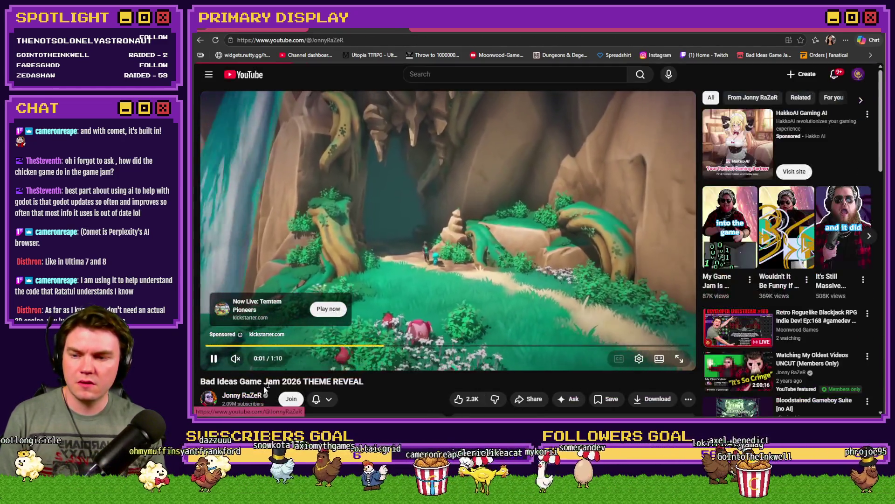
pyautogui.click(242, 396)
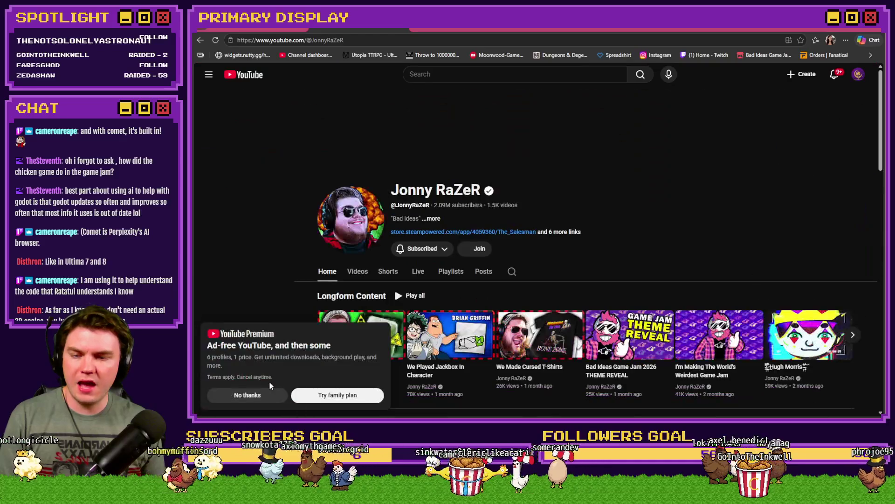
pyautogui.click(285, 395)
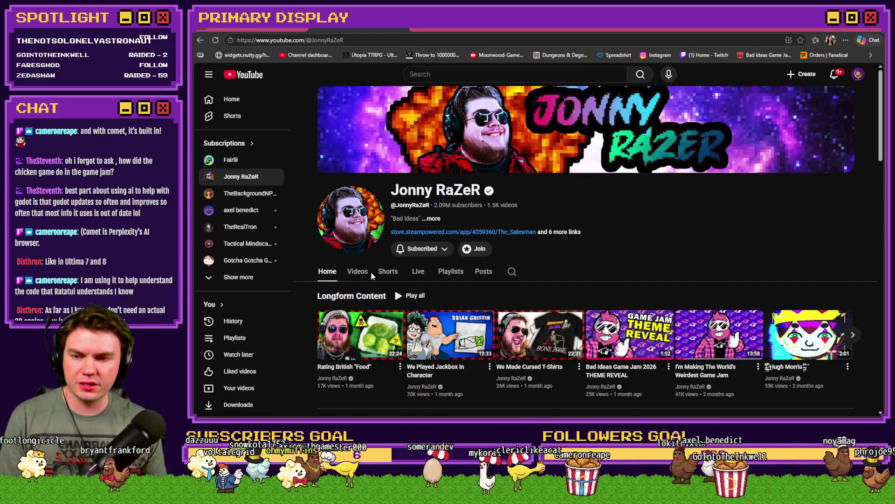
pyautogui.click(418, 271)
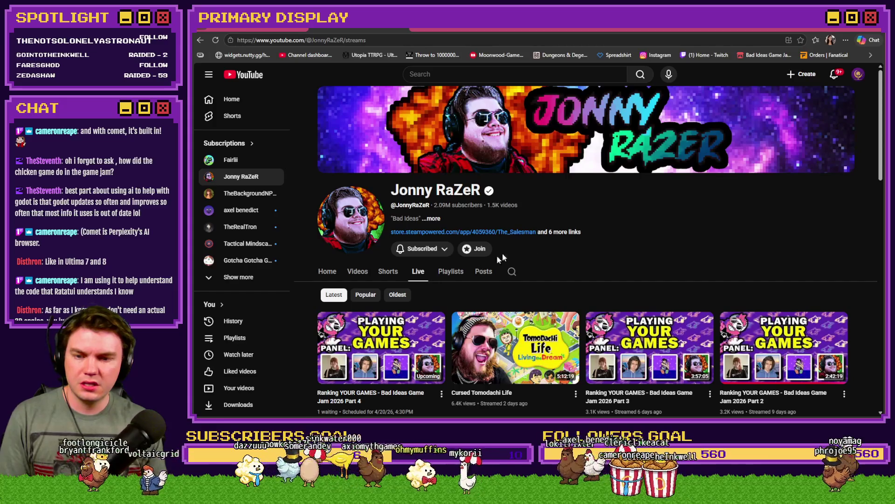
pyautogui.scroll(-3, 550, 223)
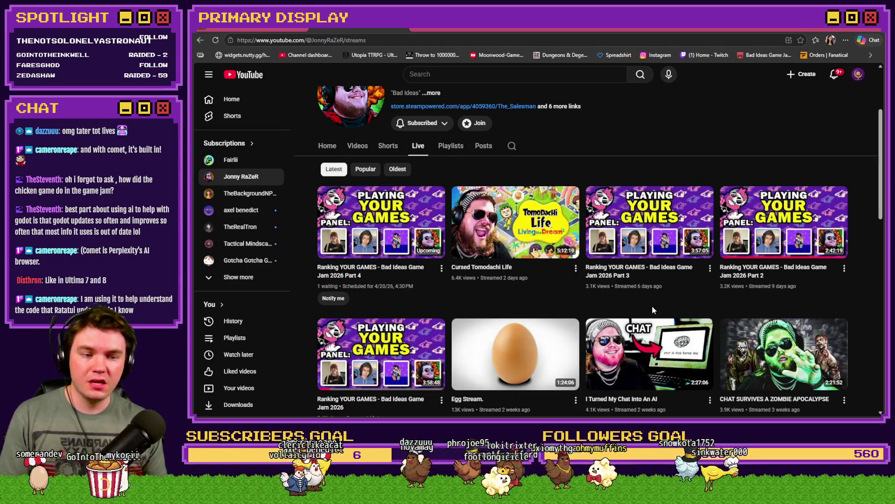
pyautogui.moveTo(778, 226)
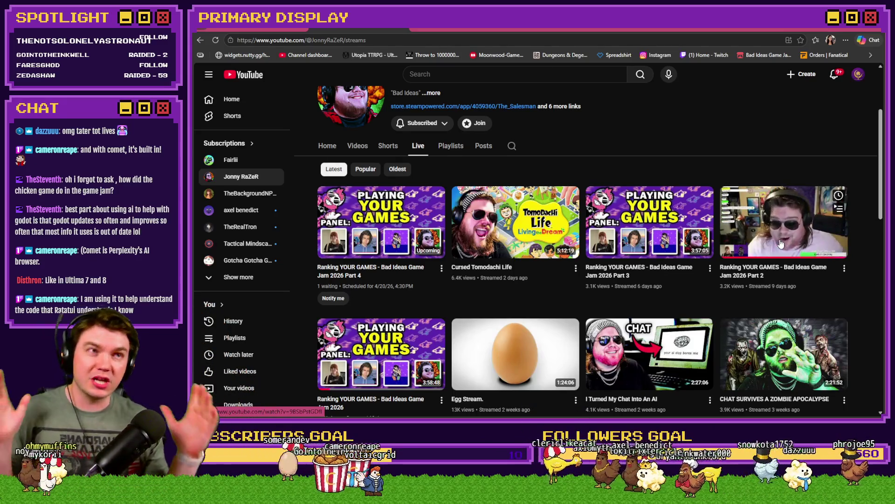
# Return to the itch.io jam page and open its Submissions results rankings
pyautogui.hotkey('alt', 'Left')
pyautogui.scroll(5, 412, 276)
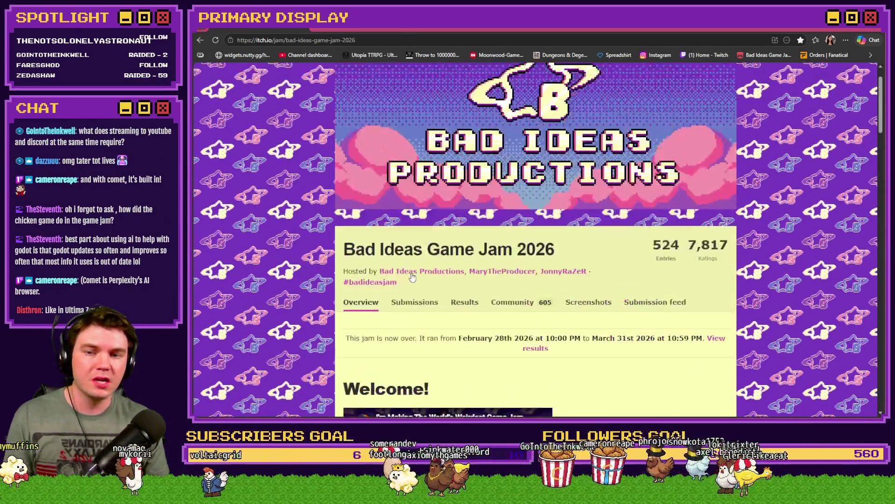
pyautogui.scroll(1, 412, 276)
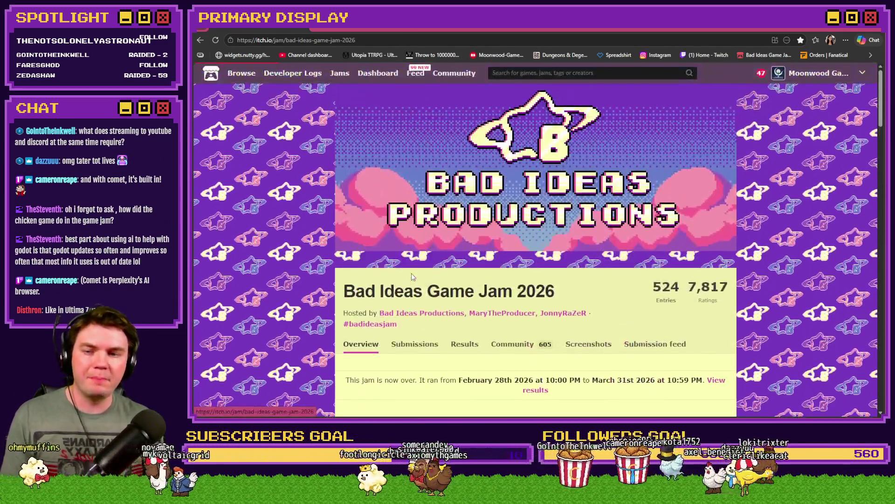
pyautogui.click(435, 349)
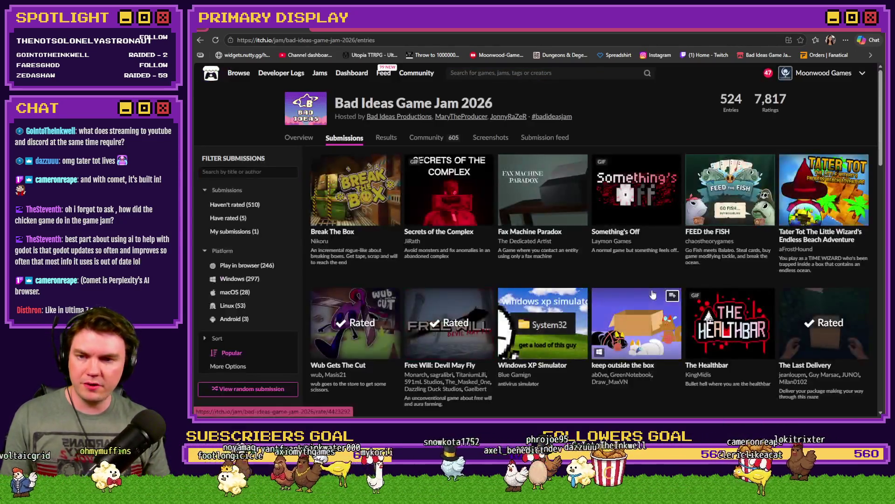
pyautogui.click(385, 137)
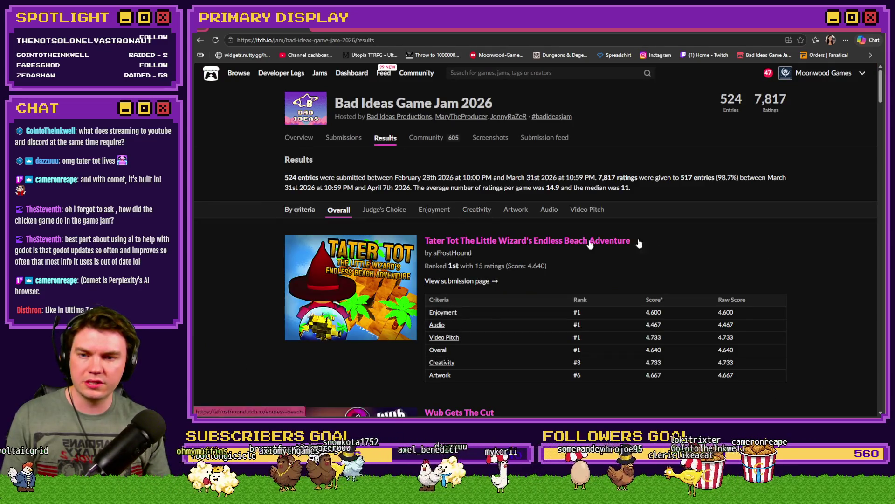
# Check Judge's Choice, return to Overall rankings, and go to results page 2
pyautogui.click(396, 210)
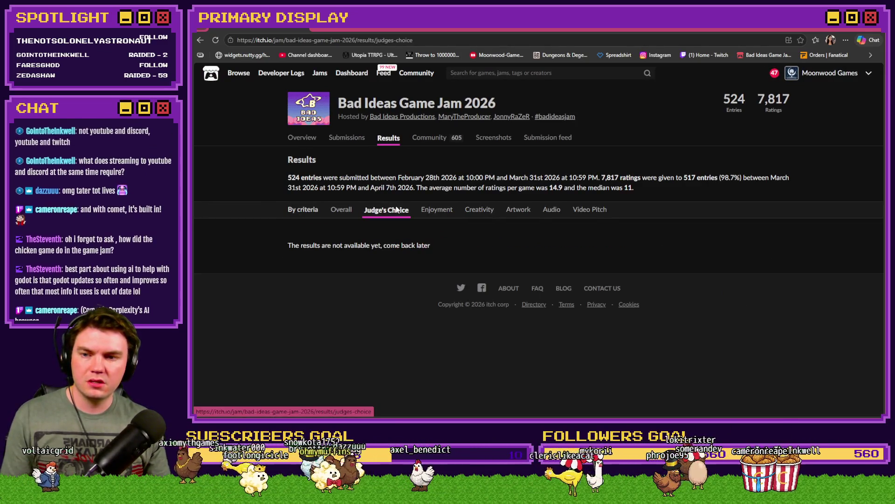
pyautogui.click(341, 209)
pyautogui.scroll(-5, 654, 240)
pyautogui.scroll(-20, 757, 247)
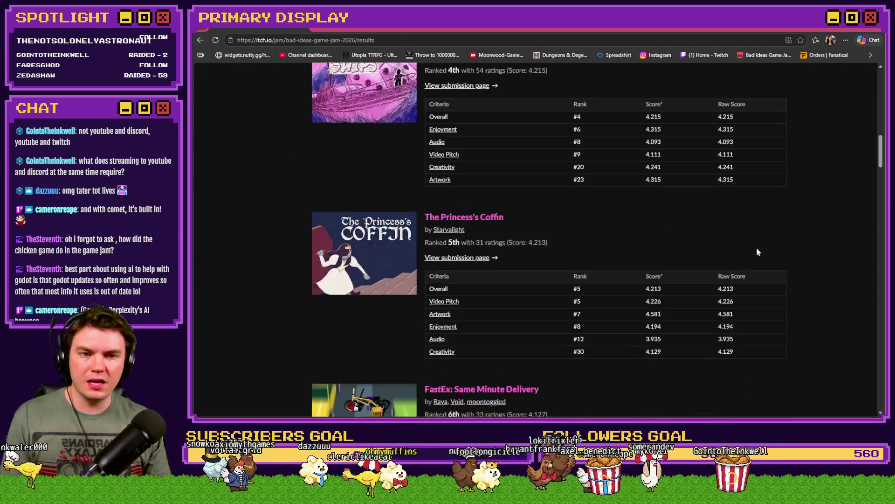
pyautogui.scroll(-5, 767, 247)
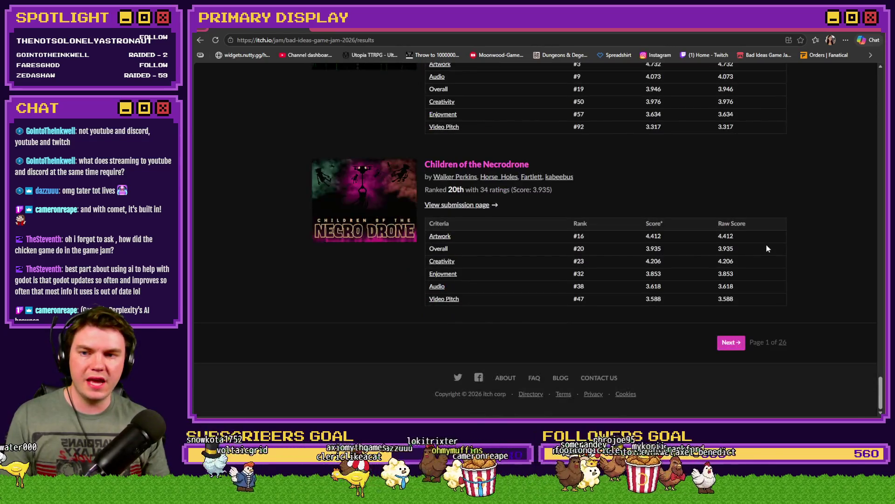
pyautogui.click(734, 345)
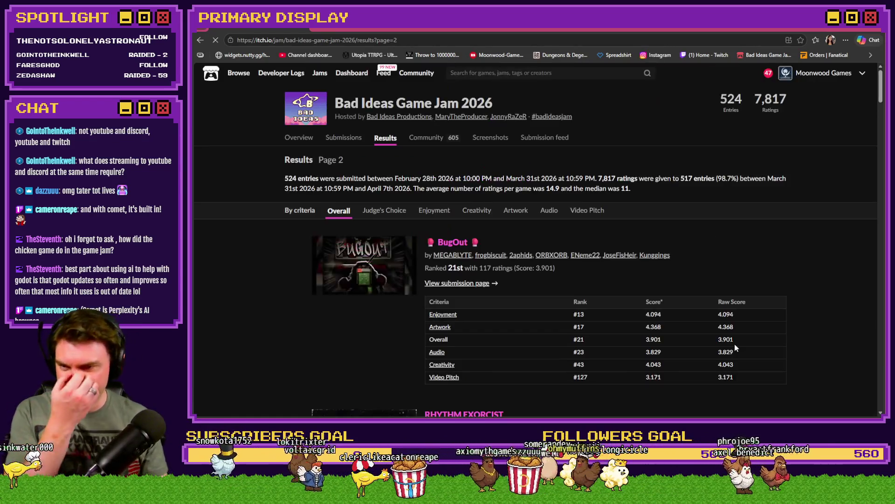
# Jump between results pages by editing the page number in the address, loading page 6 then 5
pyautogui.scroll(-10, 874, 252)
pyautogui.scroll(-15, 874, 270)
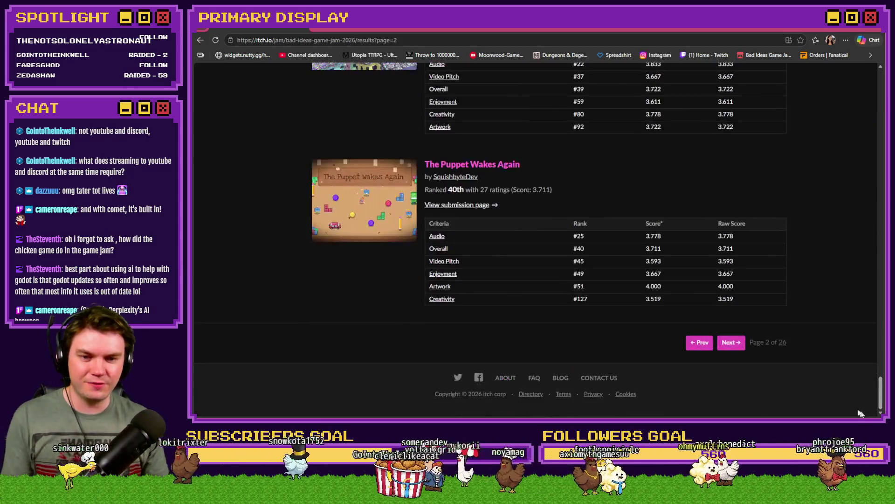
pyautogui.click(732, 344)
pyautogui.click(415, 40)
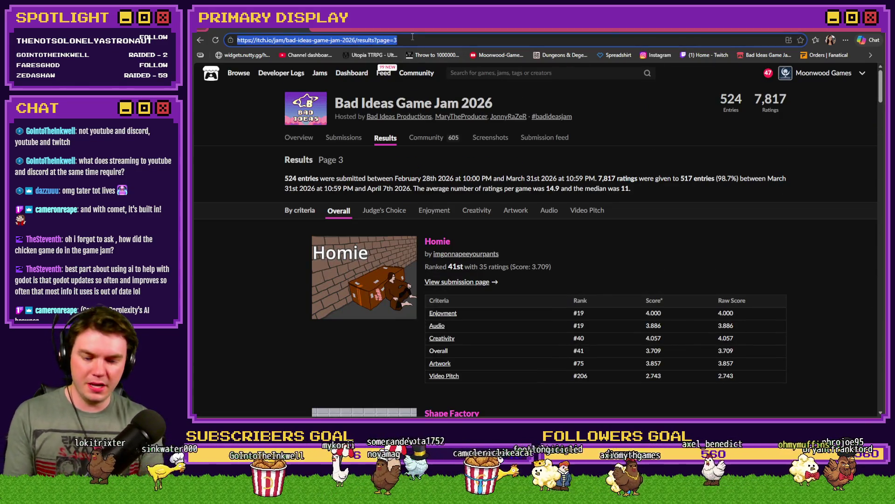
pyautogui.press('BackSpace')
pyautogui.write('6')
pyautogui.press('Return')
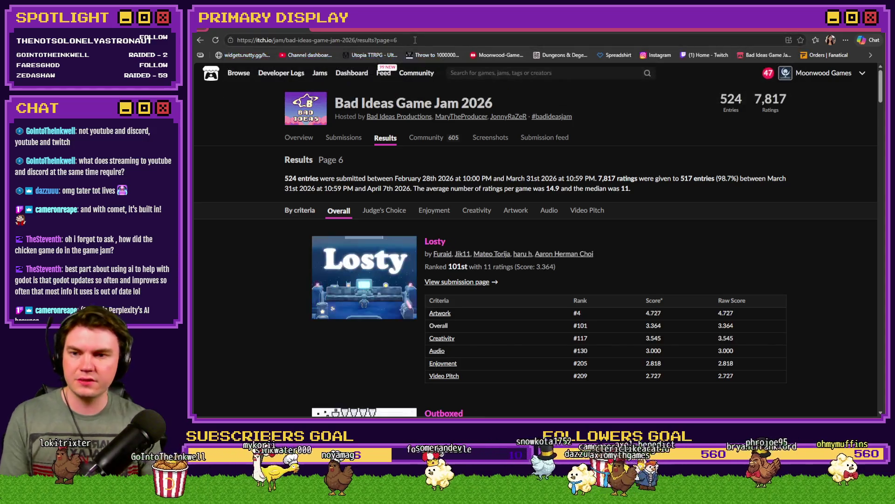
pyautogui.scroll(-13, 672, 273)
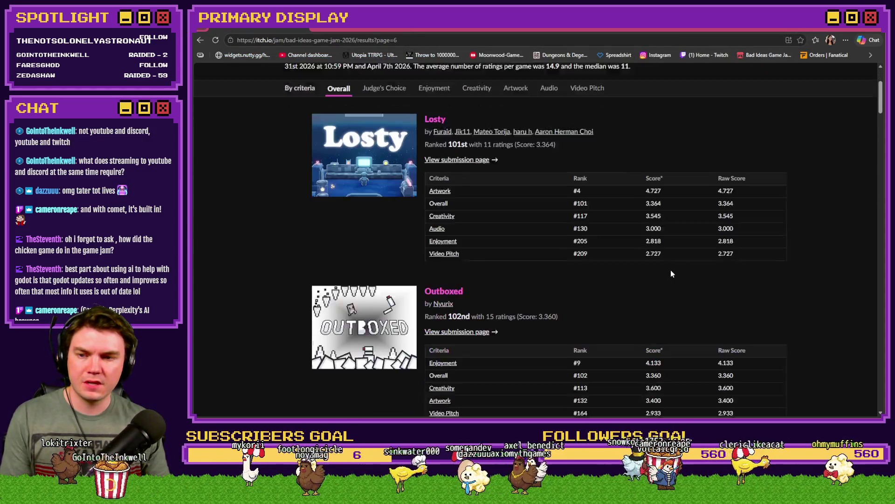
pyautogui.scroll(1, 671, 271)
pyautogui.doubleClick(444, 42)
pyautogui.write('5')
pyautogui.press('Return')
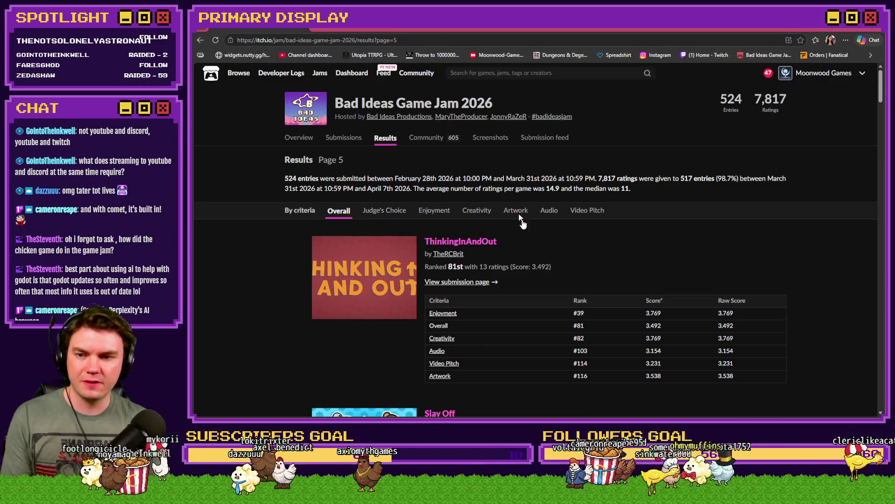
# Go back from page 5 to page 4 and scroll to UNBAWKSED, ranked 80th with 3.493
pyautogui.scroll(-5, 336, 324)
pyautogui.scroll(5, 293, 319)
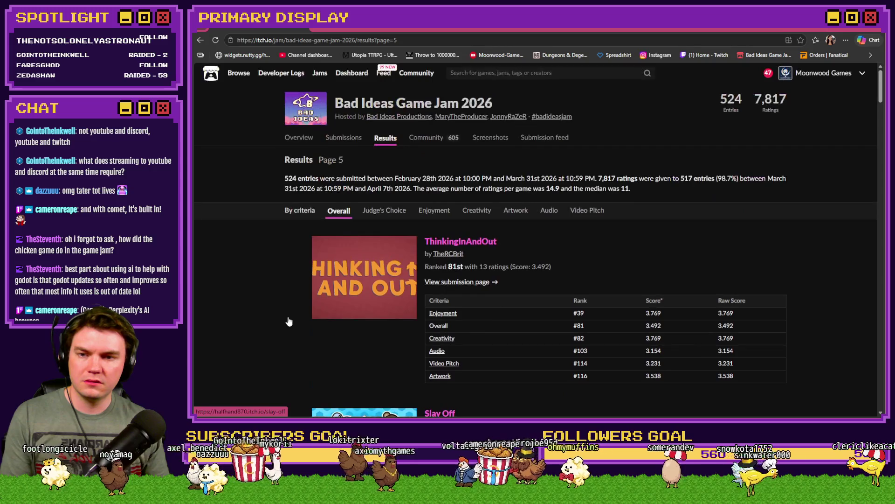
pyautogui.scroll(-15, 288, 321)
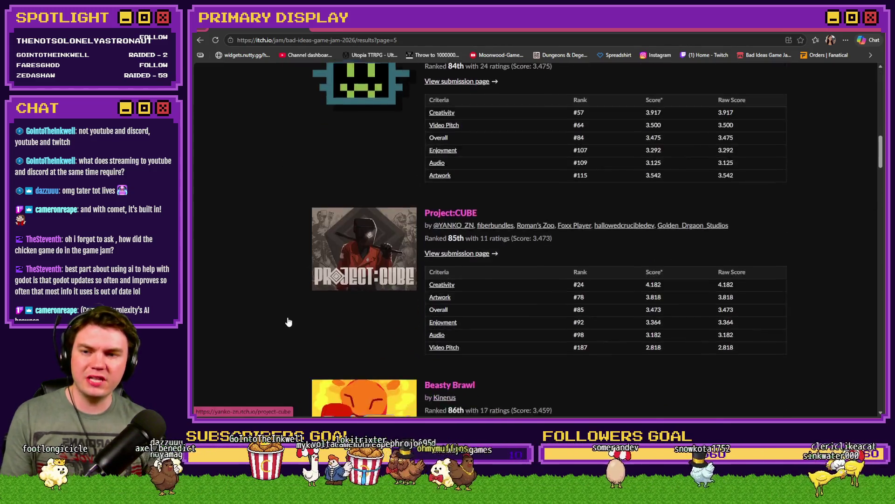
pyautogui.scroll(-15, 289, 322)
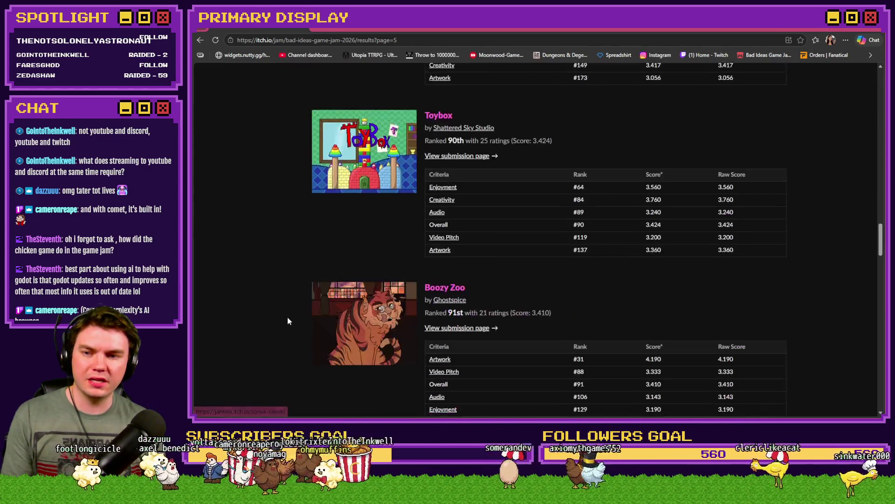
pyautogui.scroll(-15, 289, 321)
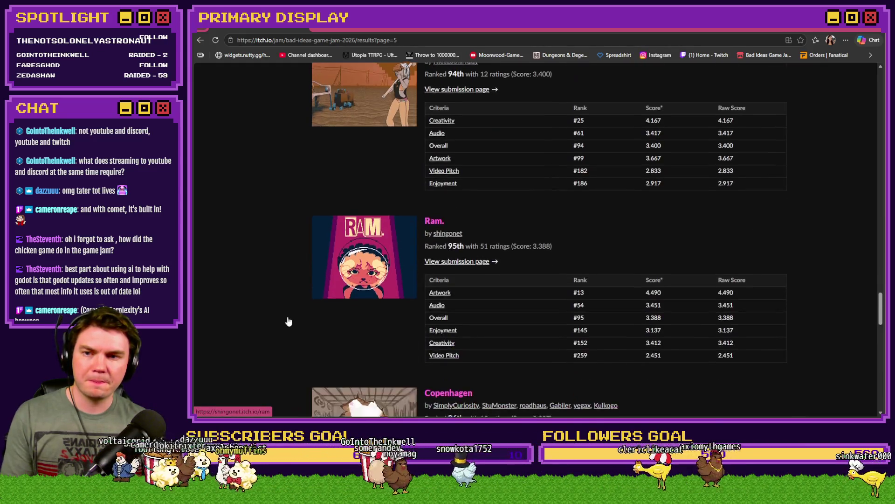
pyautogui.scroll(-10, 289, 321)
pyautogui.scroll(5, 289, 322)
pyautogui.scroll(-5, 289, 321)
pyautogui.scroll(-5, 289, 321)
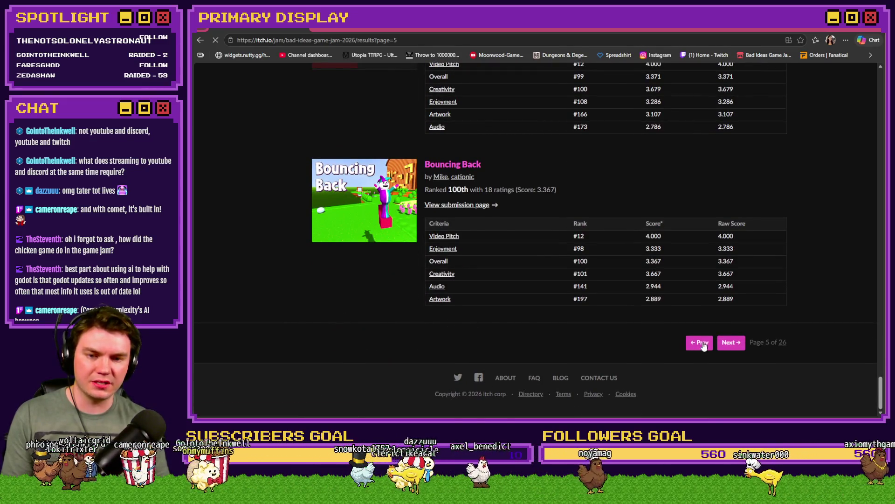
pyautogui.click(698, 341)
pyautogui.scroll(-20, 408, 337)
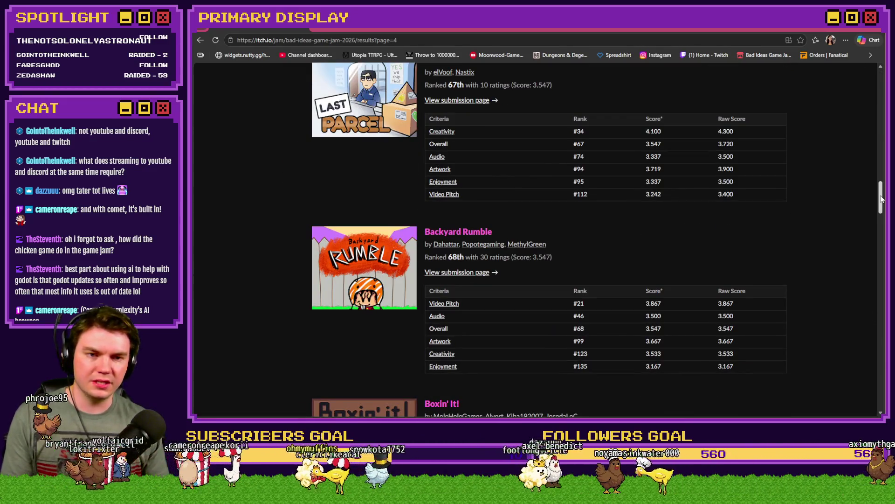
pyautogui.scroll(-15, 811, 357)
pyautogui.scroll(1, 535, 352)
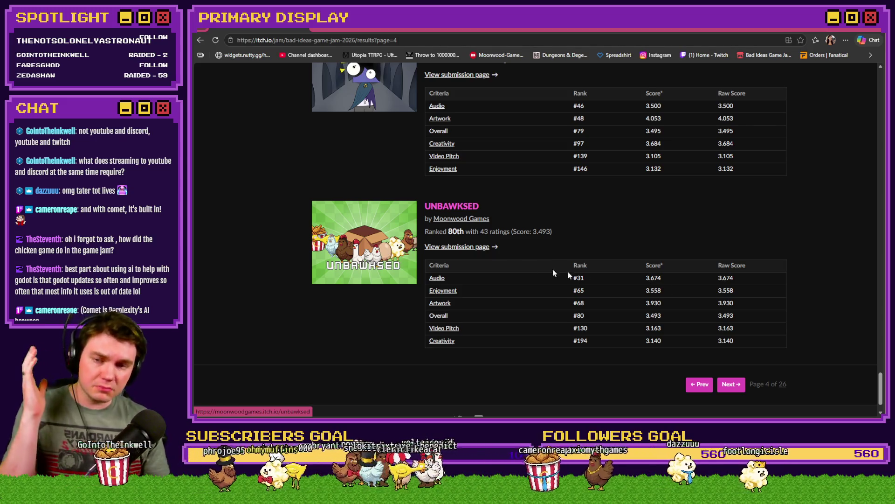
# Scroll the results page up and down, then switch to the YouTube channel's Live streams tab
pyautogui.moveTo(882, 392); pyautogui.dragTo(873, 78)
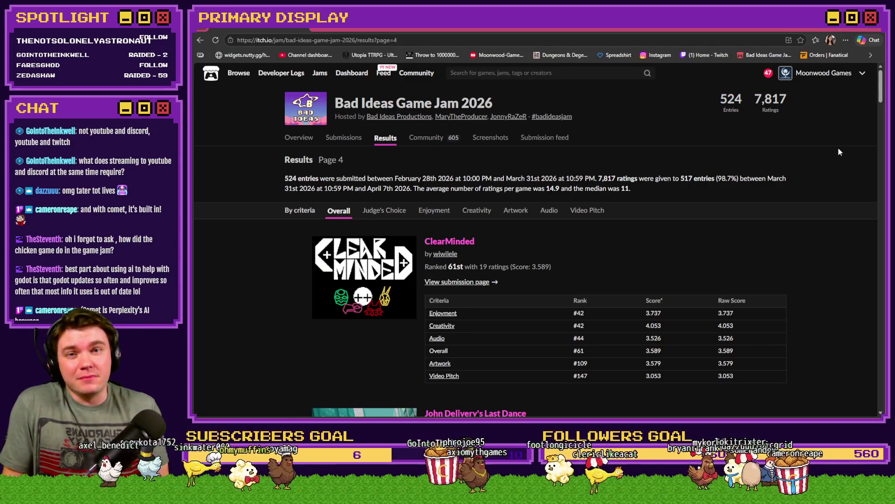
pyautogui.moveTo(880, 86); pyautogui.dragTo(882, 390)
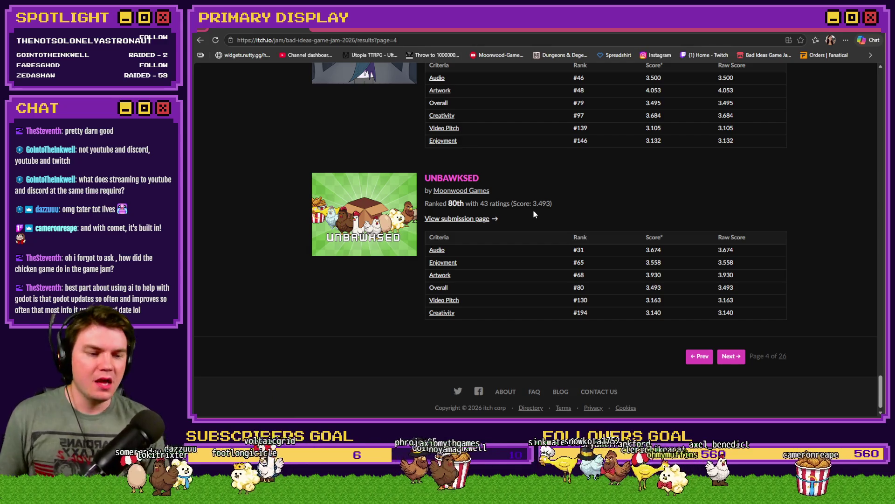
pyautogui.click(379, 29)
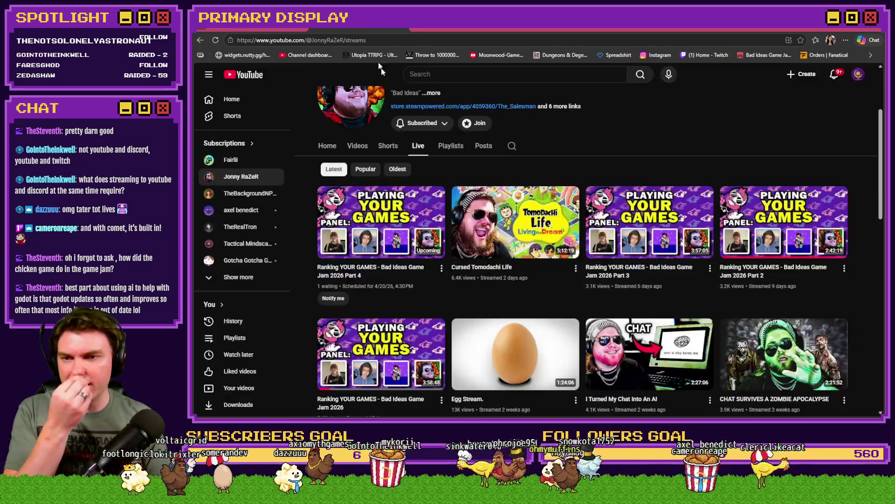
# Leave YouTube's Live video grid and return to the itch.io tab with page 4 of the jam results
pyautogui.moveTo(786, 226)
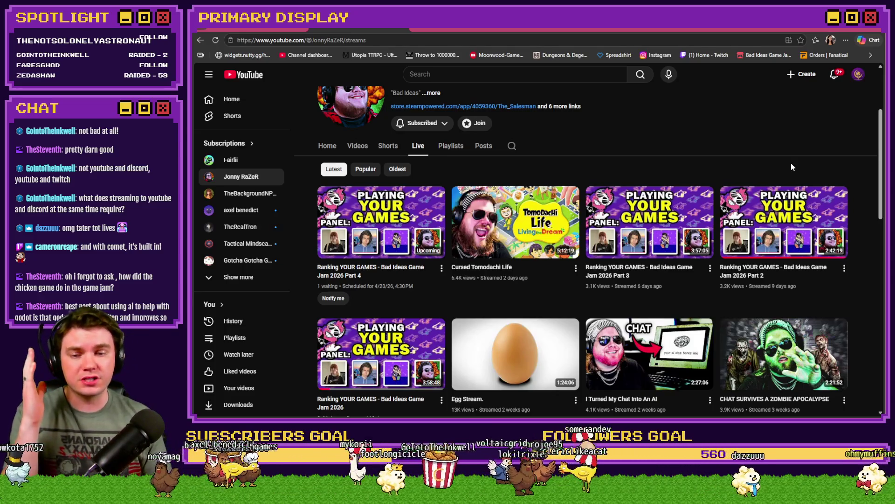
pyautogui.moveTo(804, 196)
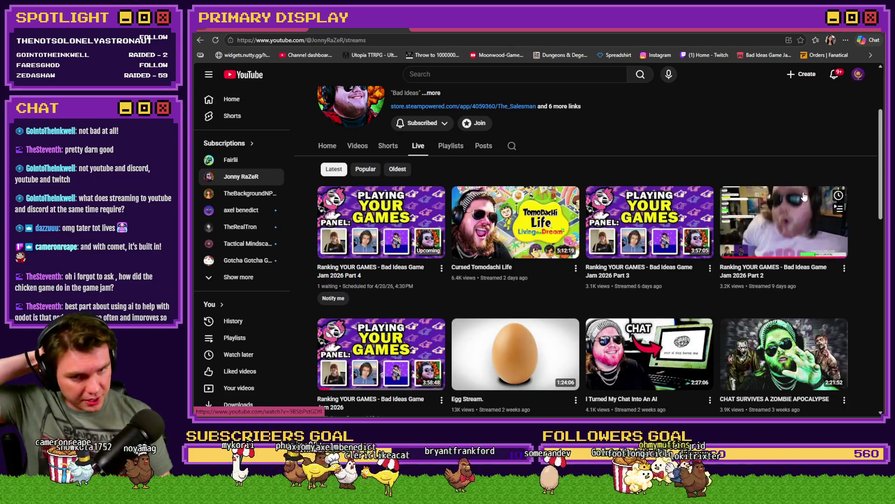
pyautogui.moveTo(785, 211)
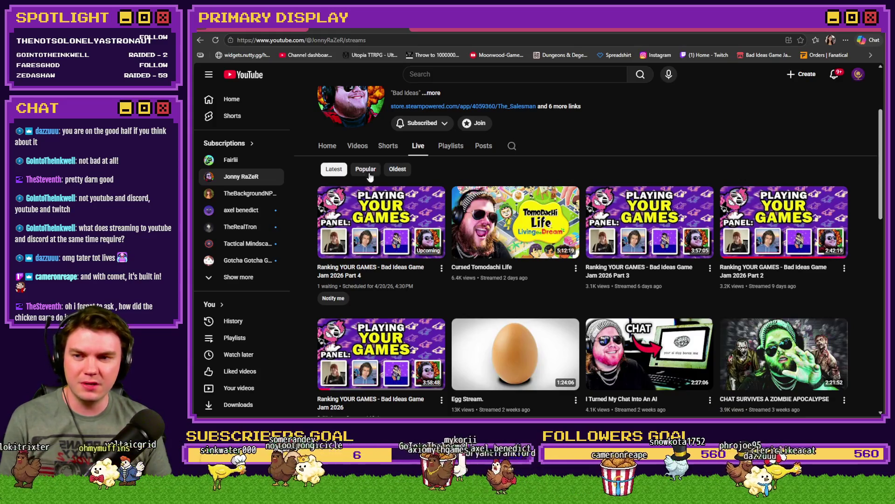
pyautogui.scroll(-2, 424, 261)
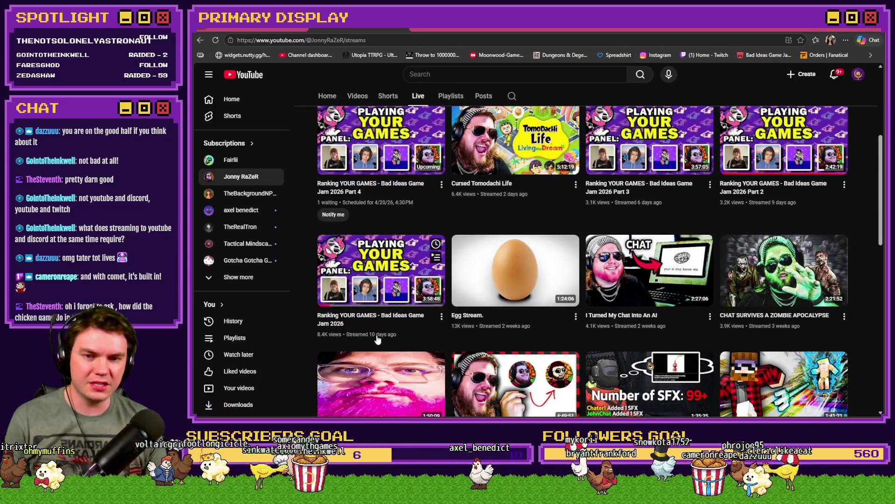
pyautogui.scroll(1, 780, 215)
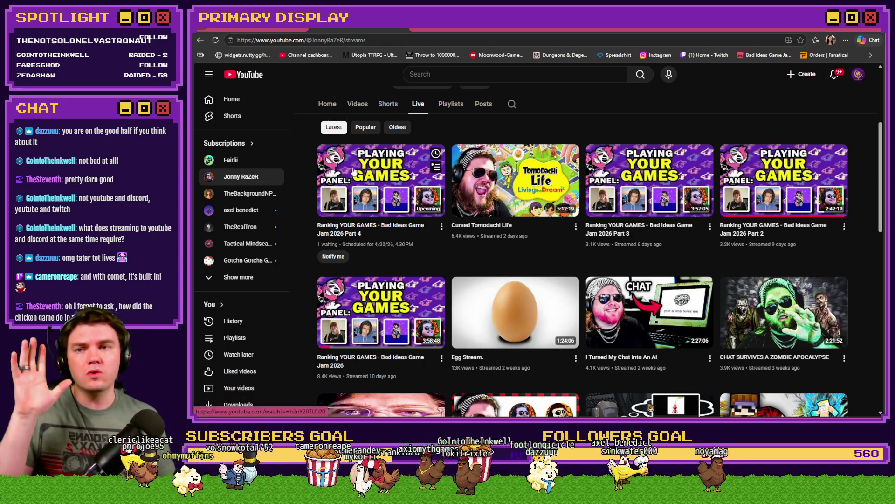
pyautogui.click(281, 29)
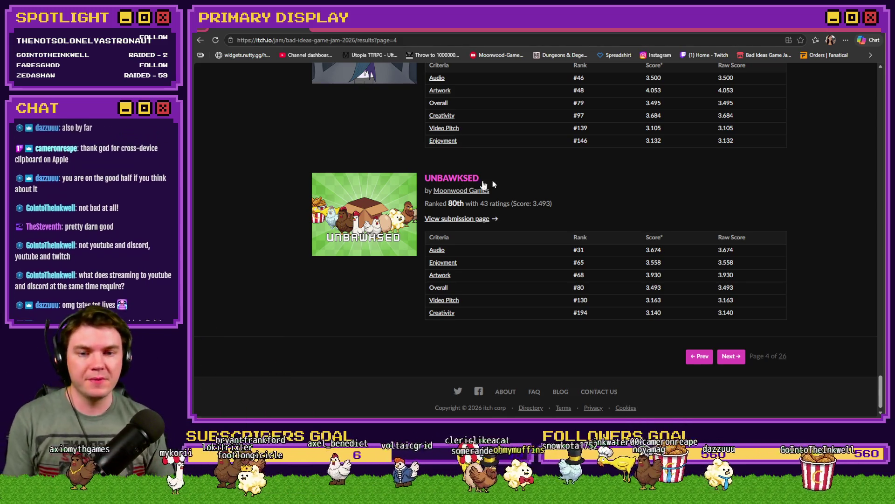
# Check the Judge's Choice results, then return to the Bad Ideas Game Jam 2026 overview page
pyautogui.scroll(20, 369, 214)
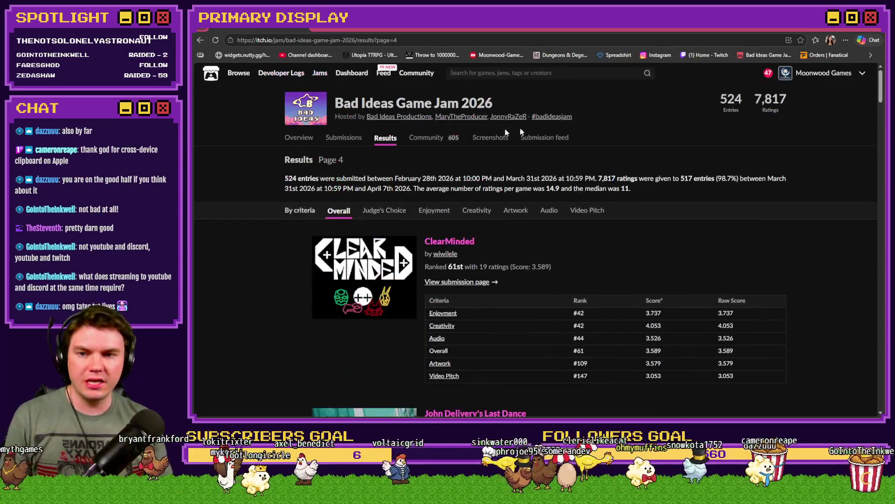
pyautogui.click(370, 212)
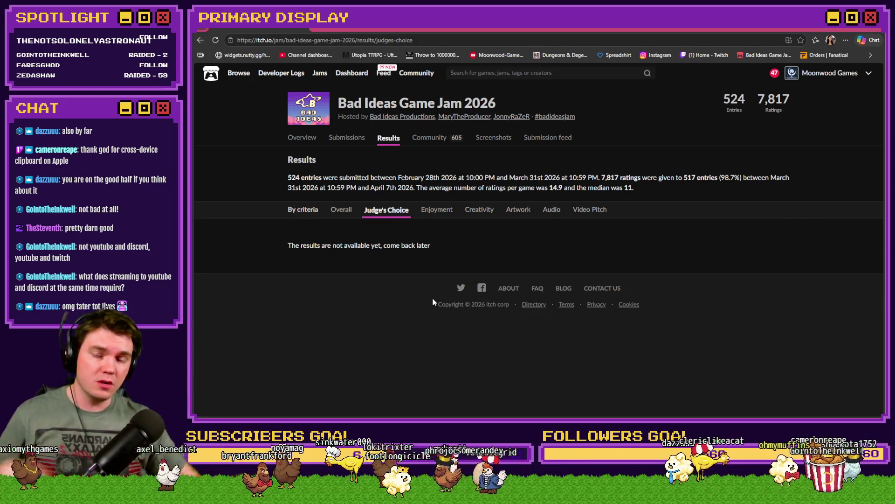
pyautogui.click(308, 145)
pyautogui.scroll(-15, 480, 258)
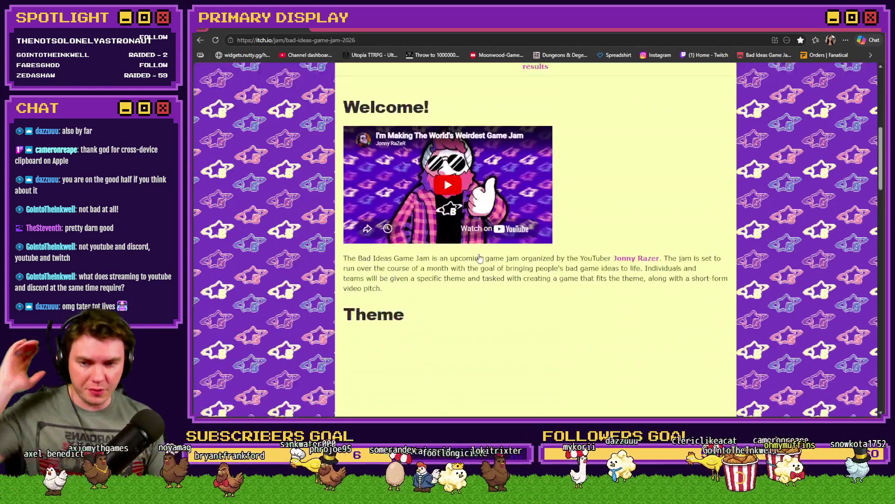
# Scroll to Game Jam Collection & Prizes and highlight the 2nd/3rd, 4th-5th and Top 10 prize lines
pyautogui.scroll(-3, 479, 258)
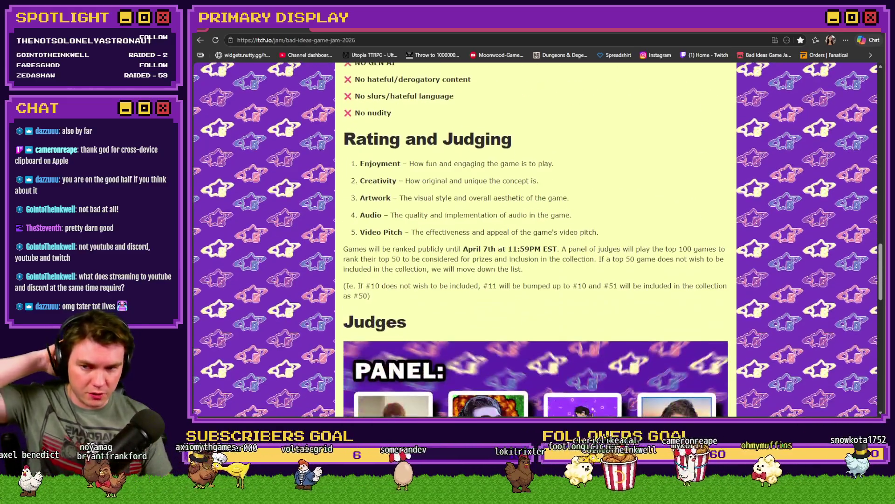
pyautogui.scroll(-2, 479, 260)
pyautogui.scroll(-6, 479, 262)
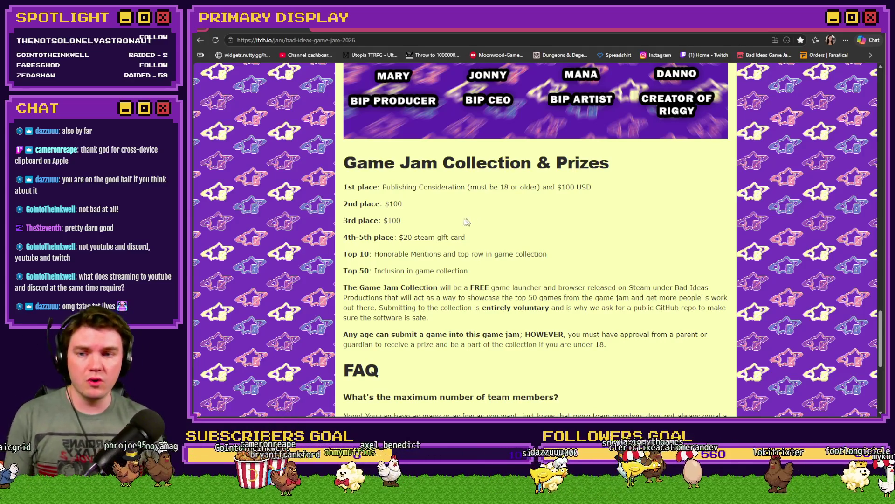
pyautogui.moveTo(346, 202); pyautogui.dragTo(404, 228)
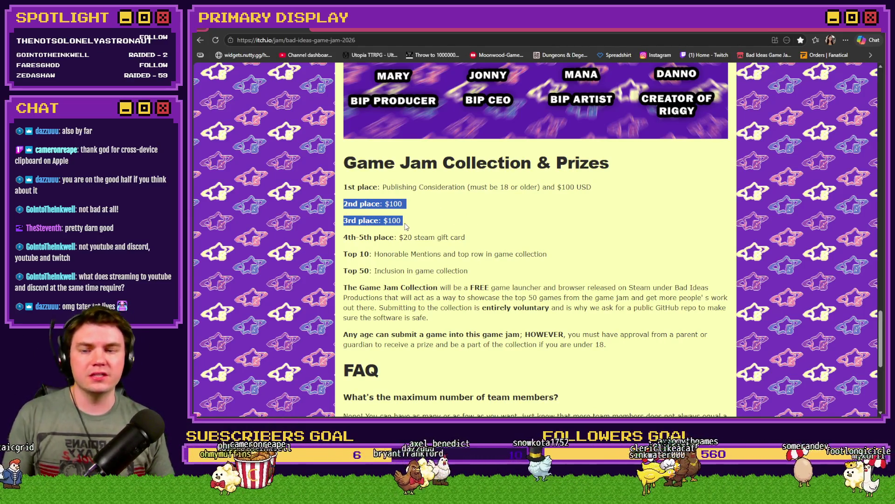
pyautogui.click(438, 221)
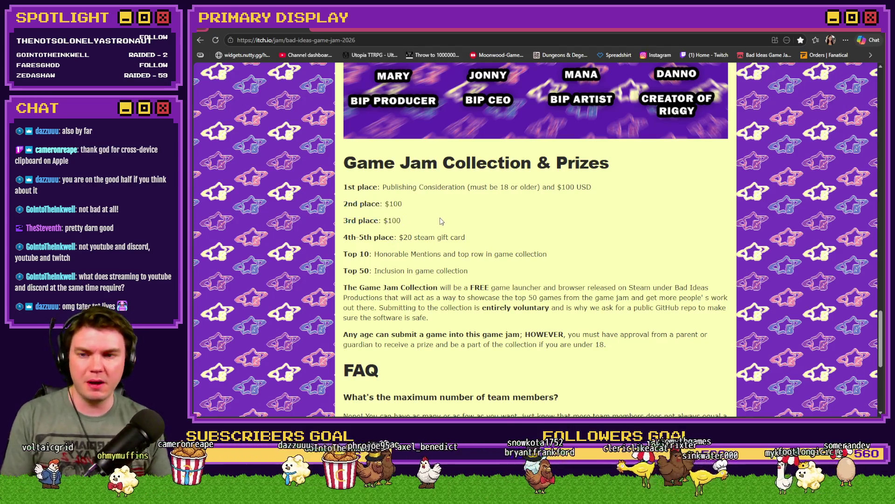
pyautogui.moveTo(348, 239); pyautogui.dragTo(475, 240)
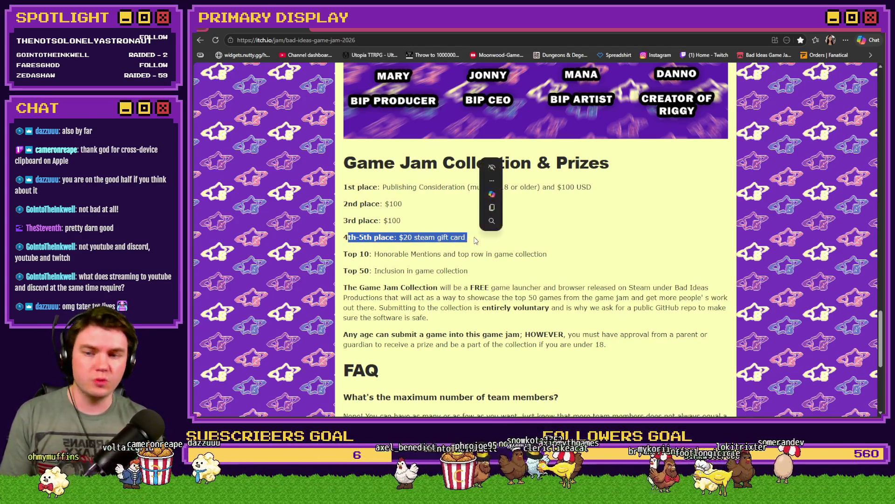
pyautogui.click(471, 246)
pyautogui.moveTo(345, 254); pyautogui.dragTo(561, 262)
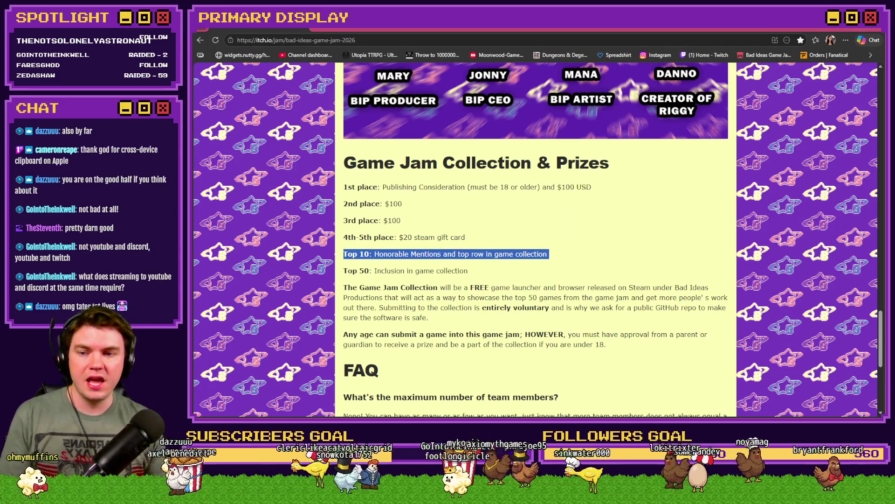
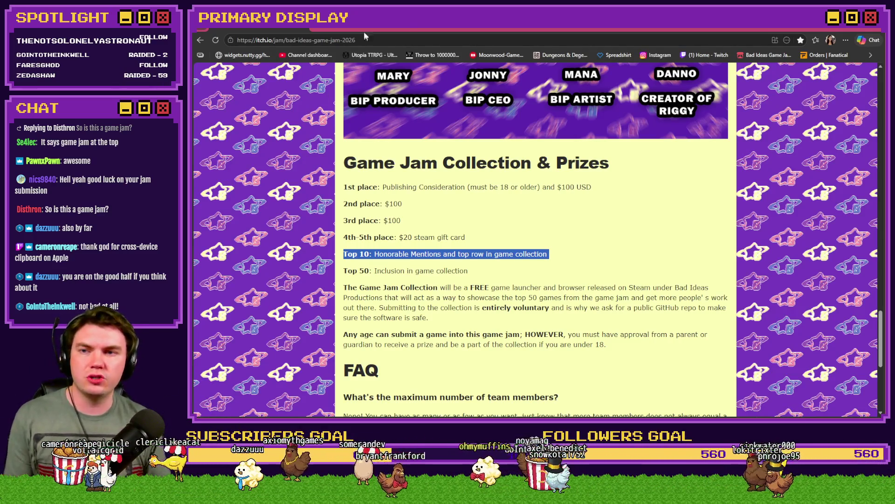
# Glance at the YouTube live streams, then highlight the jam's 1st–5th place and Top 50 prize lines
pyautogui.hotkey('alt', 'Left')
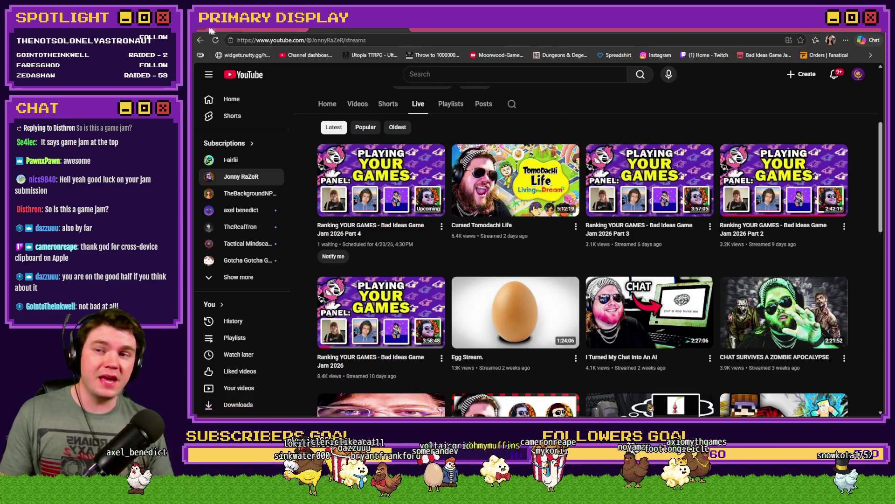
pyautogui.hotkey('ctrl', 'Tab')
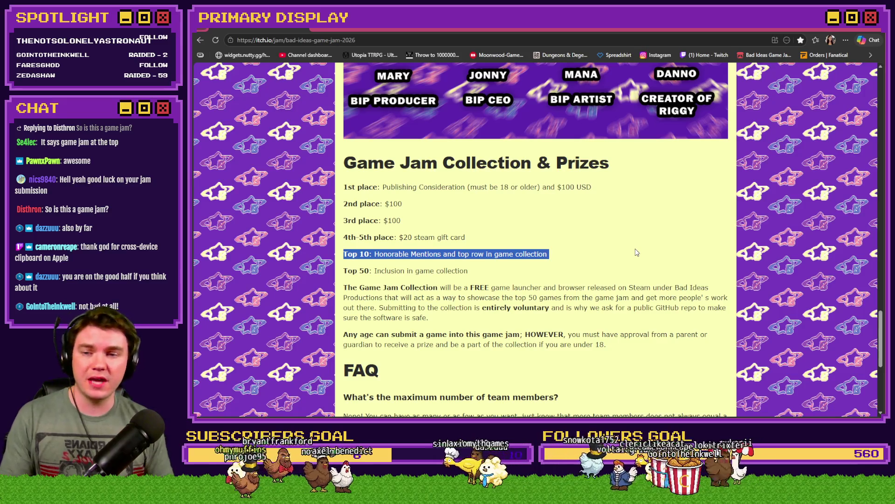
pyautogui.moveTo(344, 187)
pyautogui.mouseDown()
pyautogui.moveTo(369, 188)
pyautogui.moveTo(413, 220)
pyautogui.moveTo(556, 258)
pyautogui.mouseUp()
pyautogui.moveTo(348, 271); pyautogui.dragTo(503, 276)
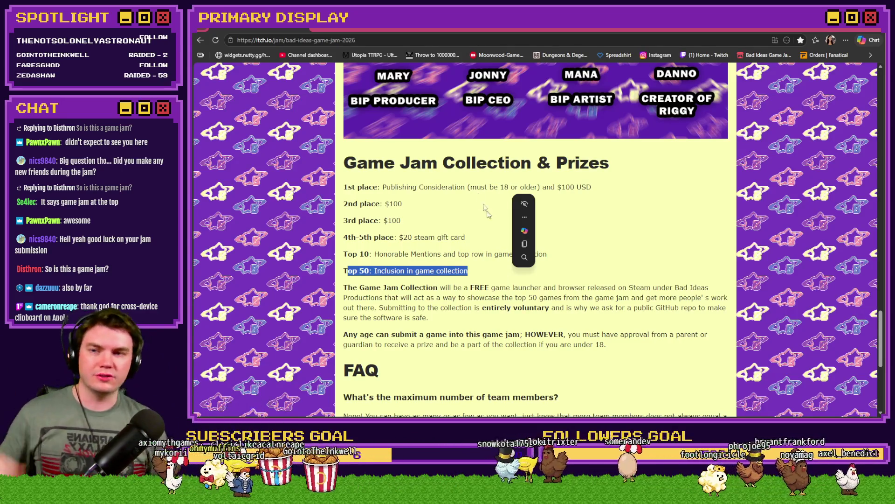
# Look over the YouTube live streams listing again before returning to the Bad Ideas Game Jam 2026 page
pyautogui.scroll(10, 498, 246)
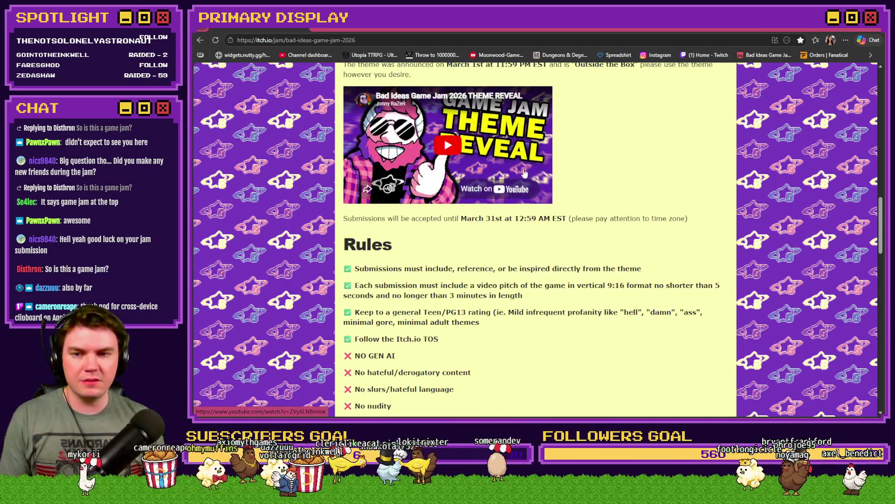
pyautogui.scroll(10, 510, 201)
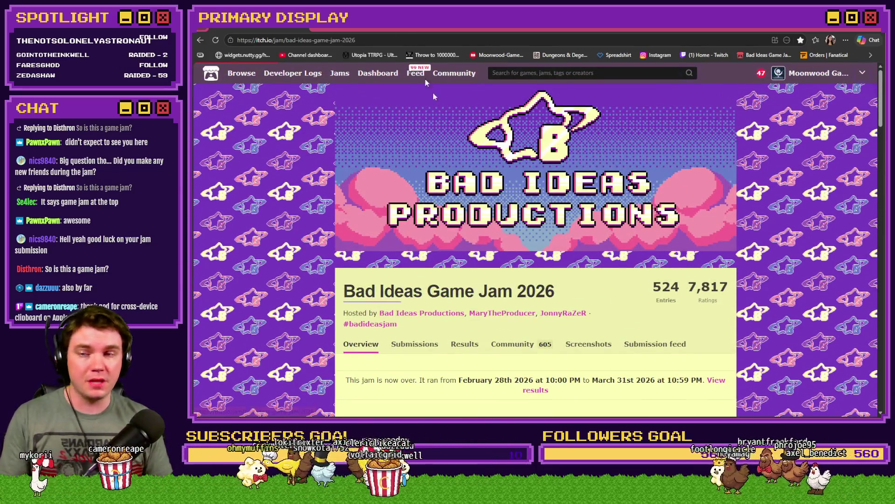
pyautogui.hotkey('ctrl', 'Tab')
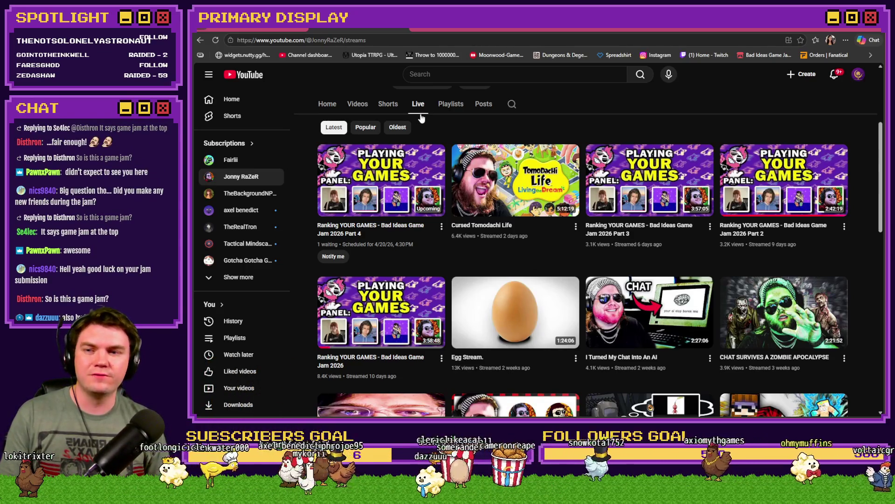
pyautogui.click(259, 32)
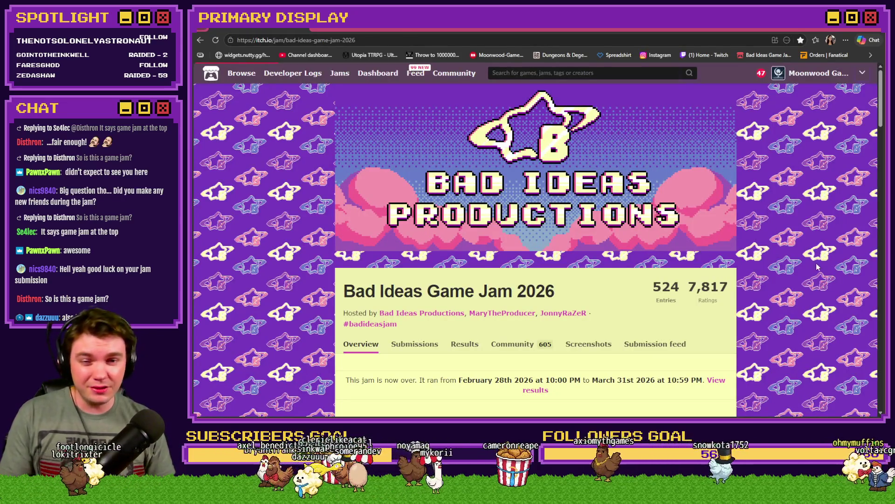
# Read through the Bad Ideas Game Jam 2026 overview, then open its Submissions grid of 524 entries
pyautogui.scroll(-5, 817, 267)
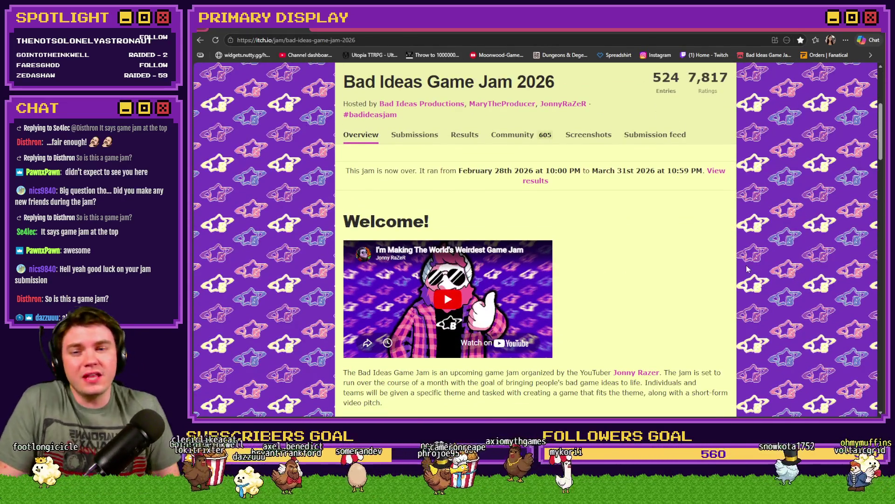
pyautogui.scroll(-3, 747, 269)
pyautogui.scroll(-2, 747, 270)
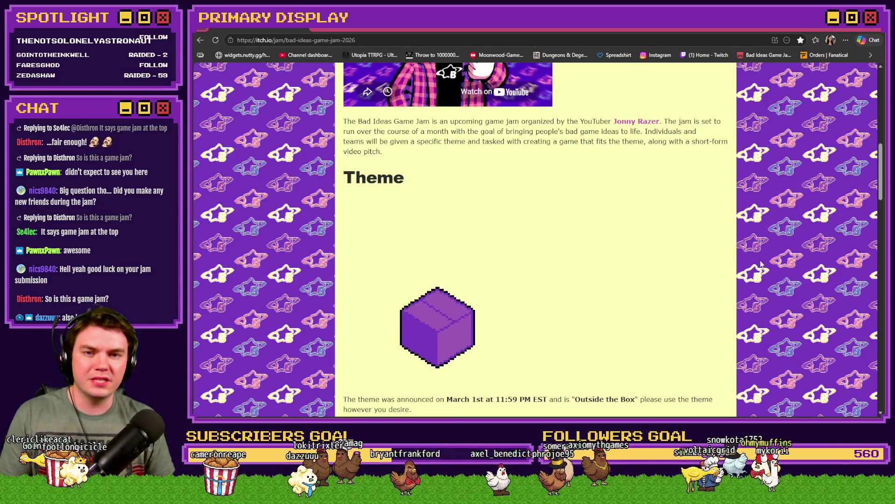
pyautogui.scroll(-5, 761, 264)
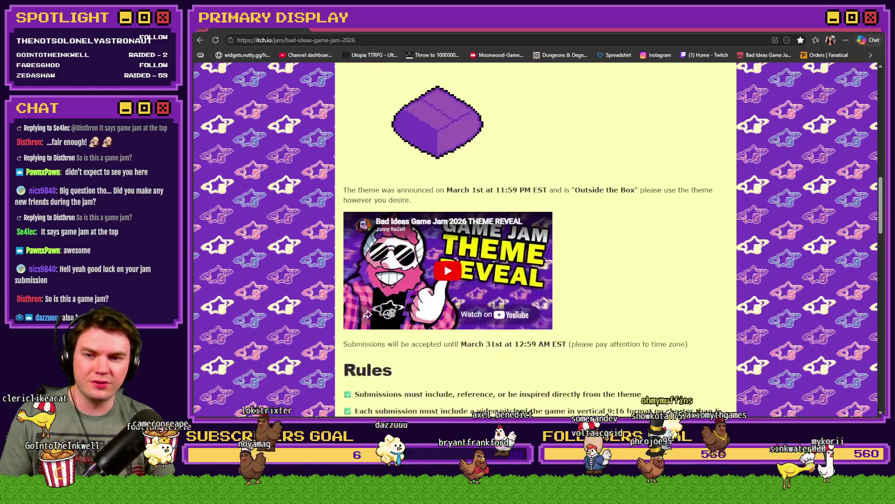
pyautogui.scroll(-4, 760, 264)
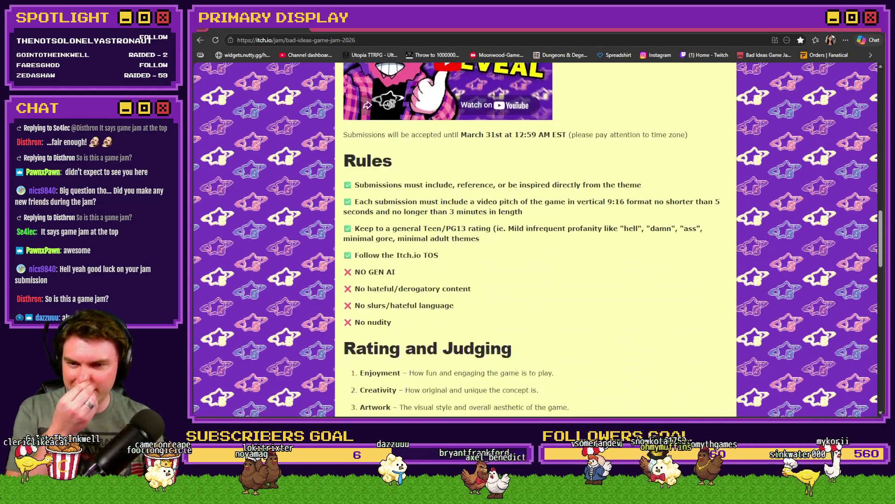
pyautogui.scroll(-4, 447, 267)
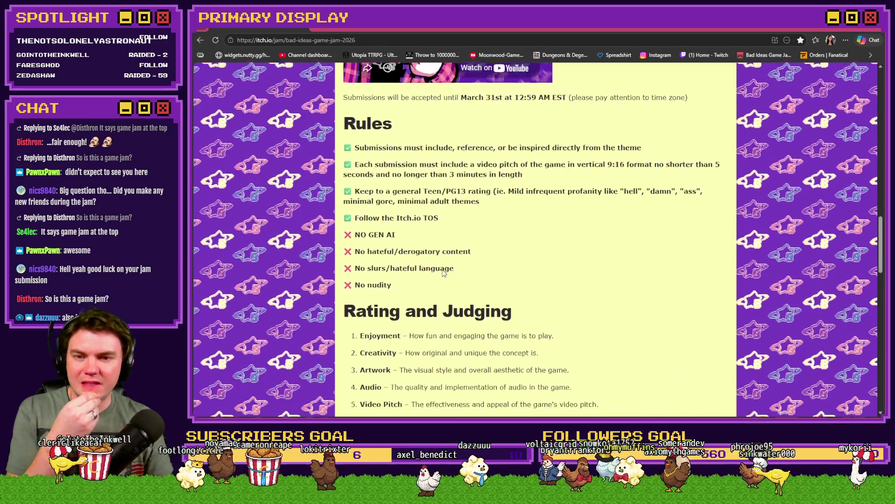
pyautogui.scroll(-2, 443, 274)
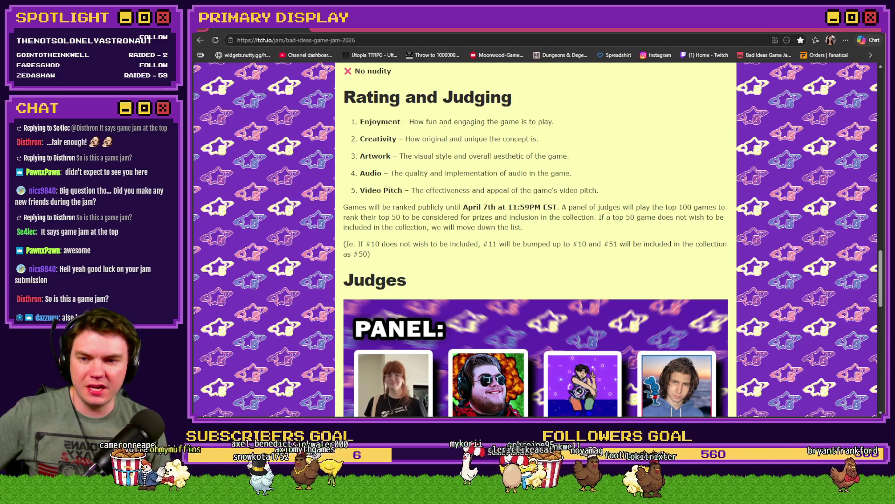
pyautogui.scroll(-9, 663, 231)
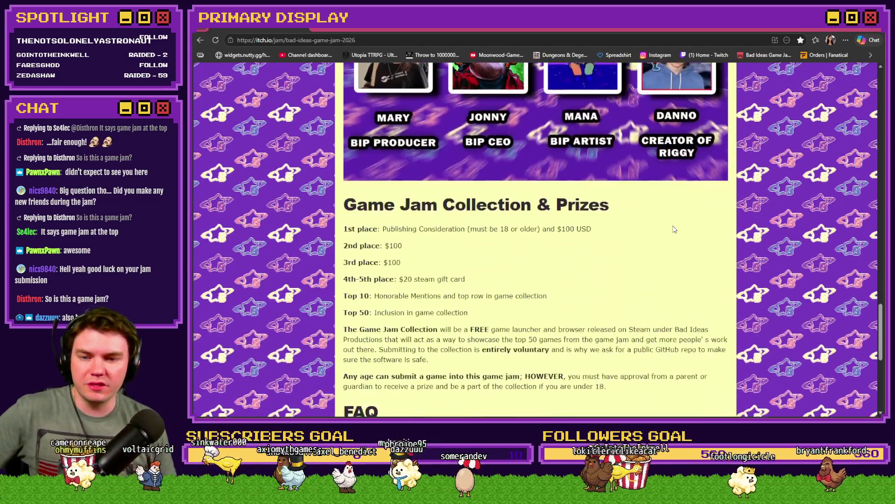
pyautogui.scroll(-5, 664, 231)
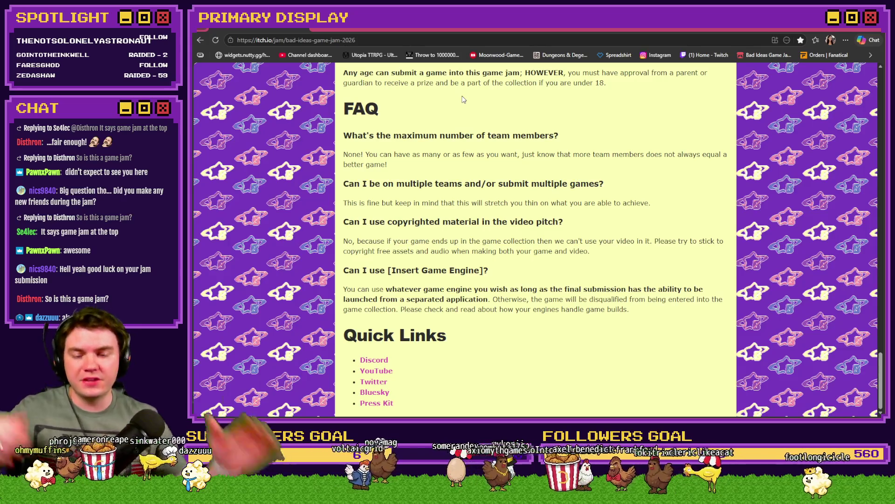
pyautogui.scroll(12, 611, 265)
pyautogui.scroll(15, 611, 265)
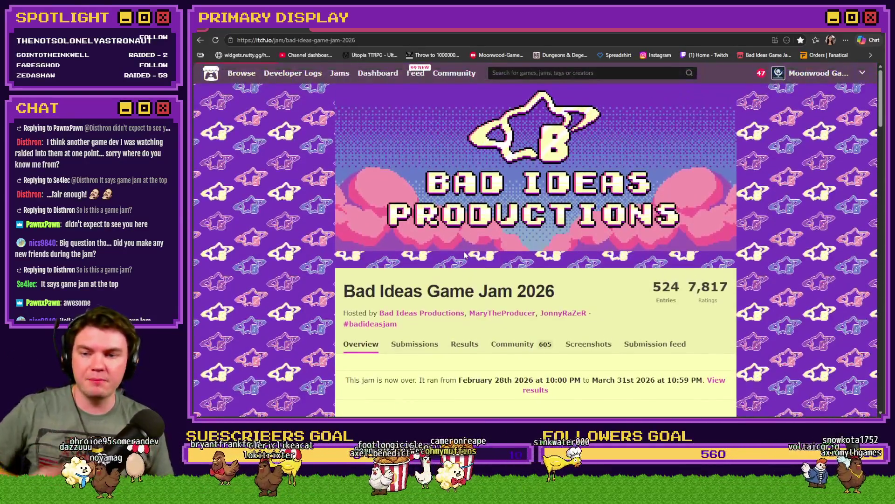
pyautogui.click(432, 345)
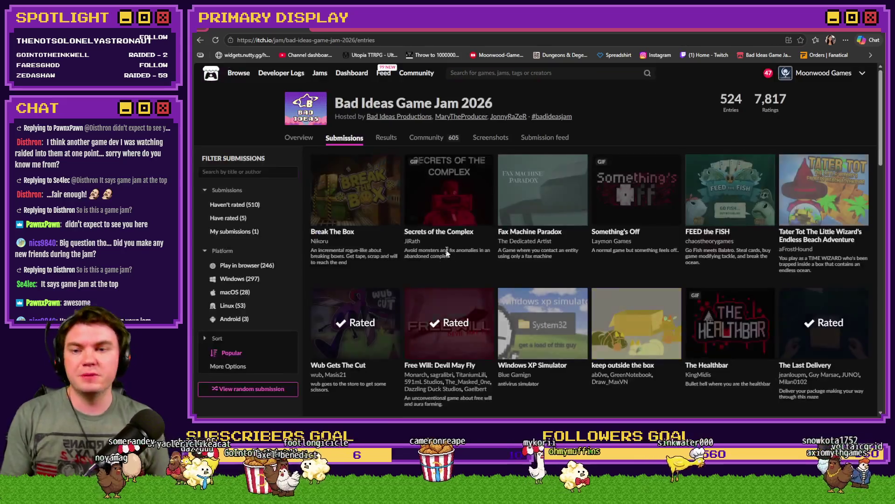
# Open the Results ranking showing Tater Tot 1st and Wub Gets The Cut 2nd
pyautogui.click(385, 138)
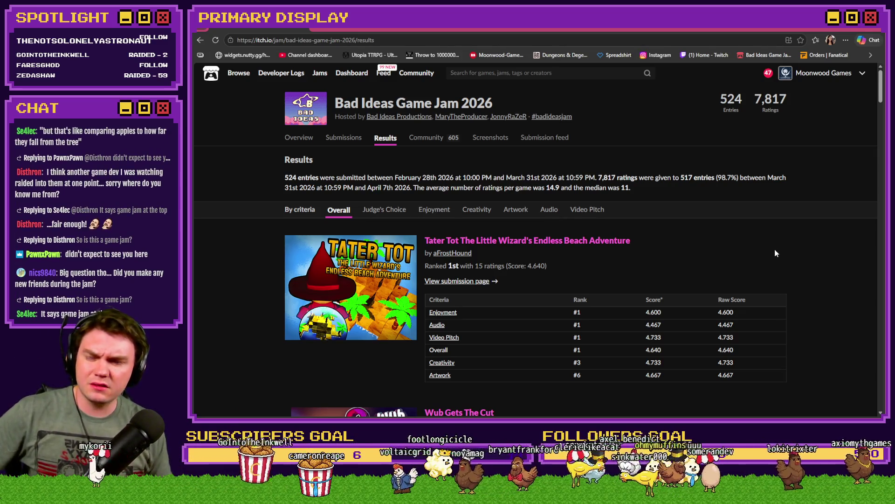
pyautogui.scroll(-2, 774, 249)
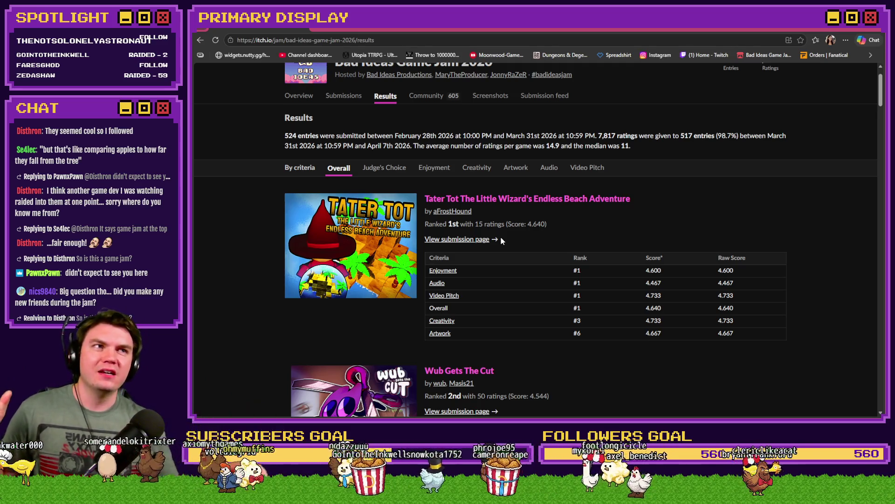
pyautogui.scroll(-2, 500, 237)
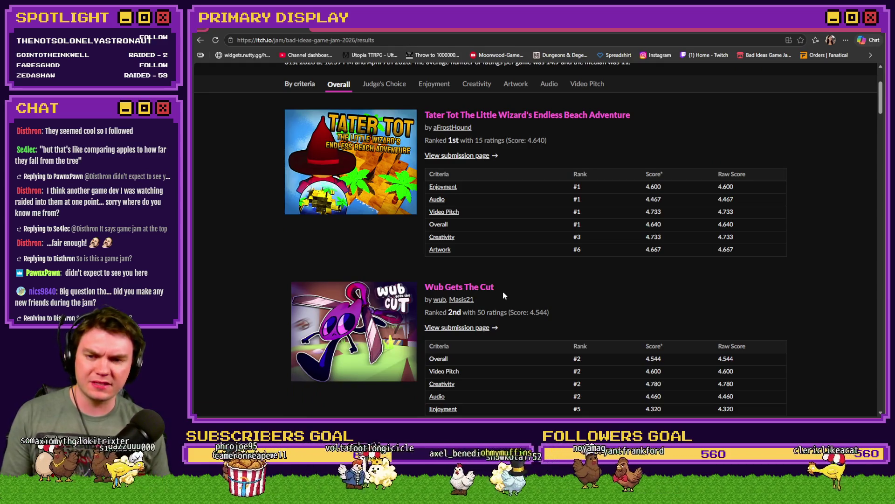
pyautogui.moveTo(477, 312); pyautogui.dragTo(548, 316)
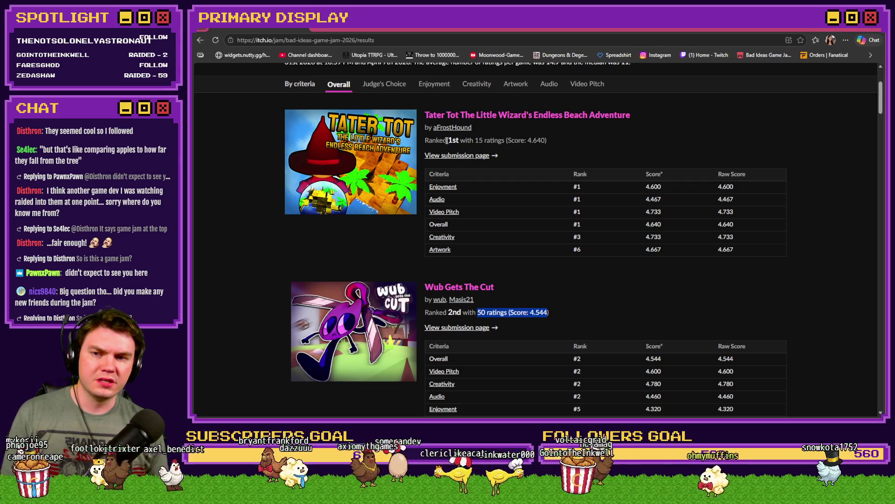
pyautogui.moveTo(424, 141); pyautogui.dragTo(548, 146)
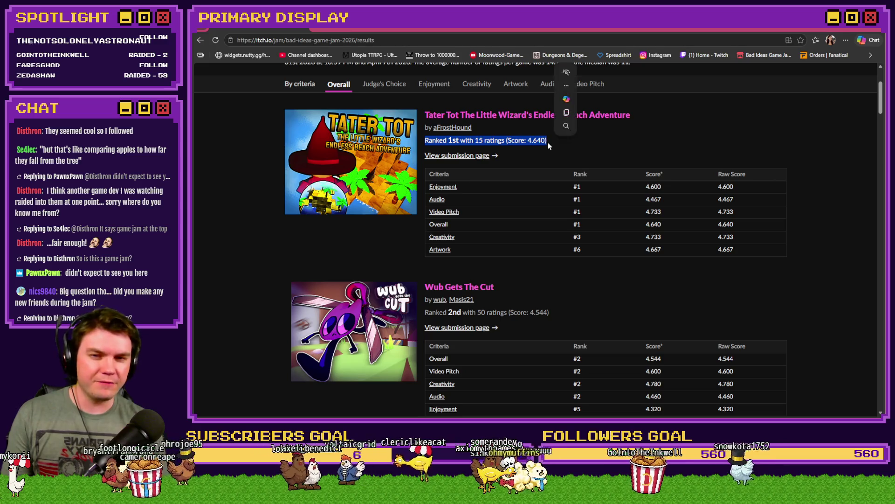
pyautogui.click(475, 141)
pyautogui.moveTo(475, 141); pyautogui.dragTo(505, 145)
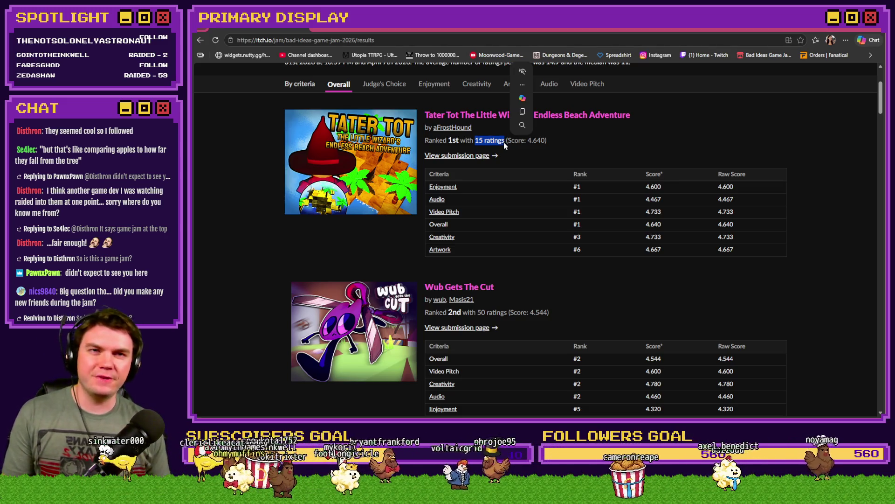
pyautogui.click(565, 145)
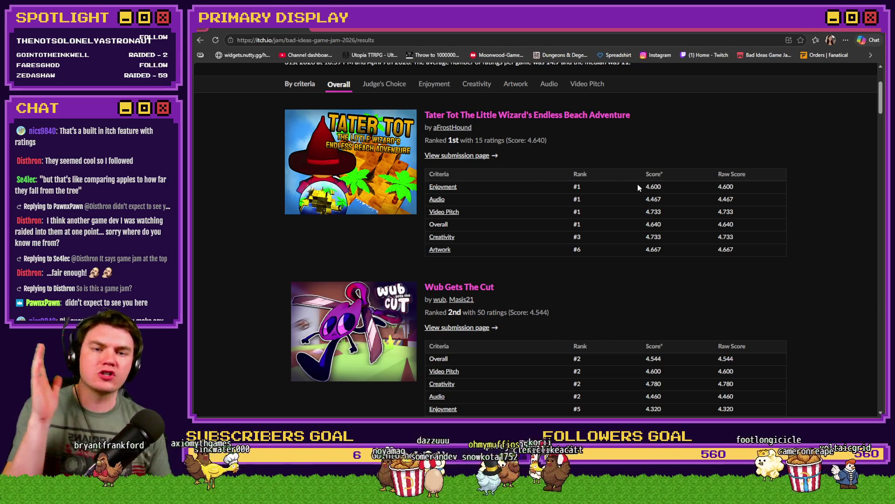
pyautogui.moveTo(639, 184)
pyautogui.mouseDown()
pyautogui.moveTo(698, 232)
pyautogui.moveTo(753, 250)
pyautogui.mouseUp()
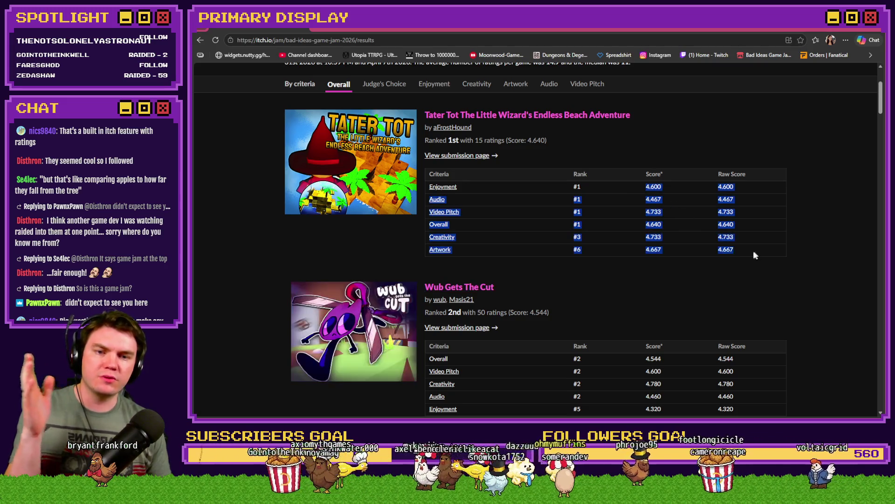
pyautogui.click(800, 253)
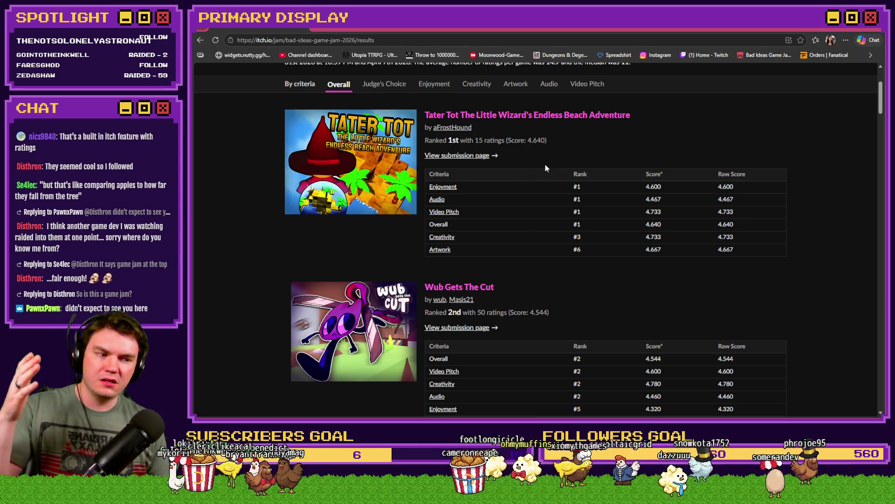
pyautogui.moveTo(477, 312); pyautogui.dragTo(550, 314)
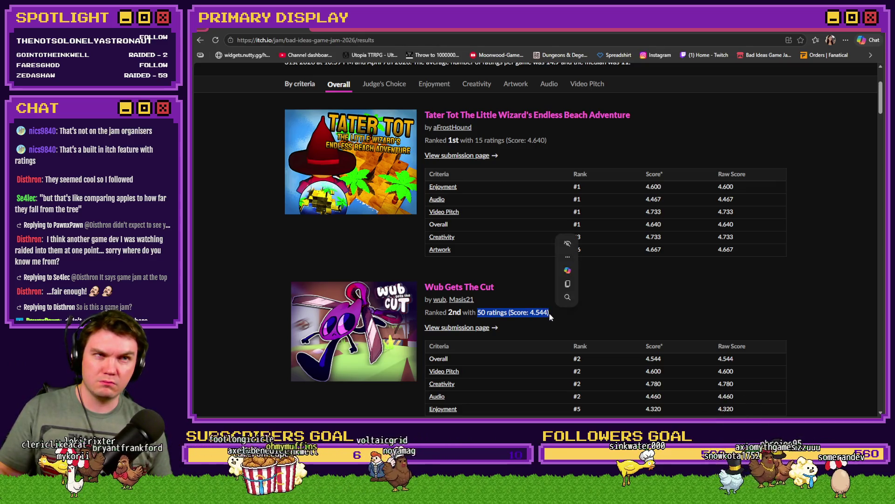
pyautogui.scroll(-5, 676, 299)
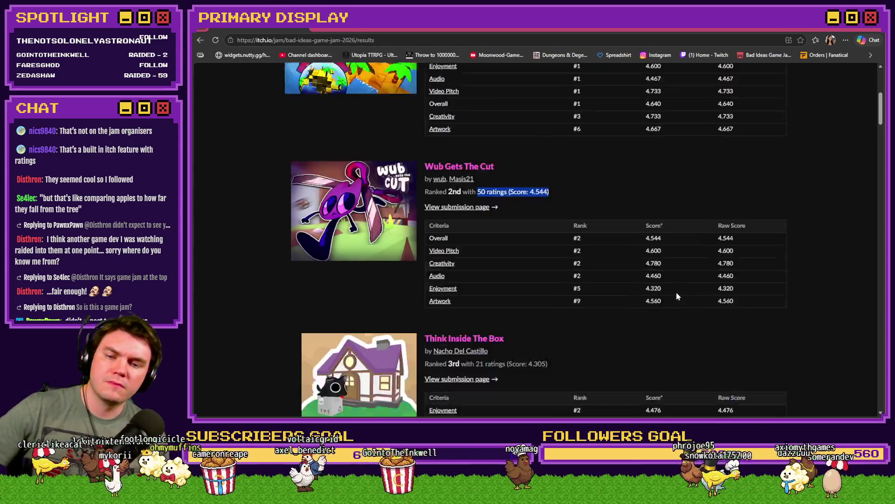
# Highlight Tater Tot's '15 ratings (Score: 4.640)' line at the top of the results, then clear it
pyautogui.click(749, 290)
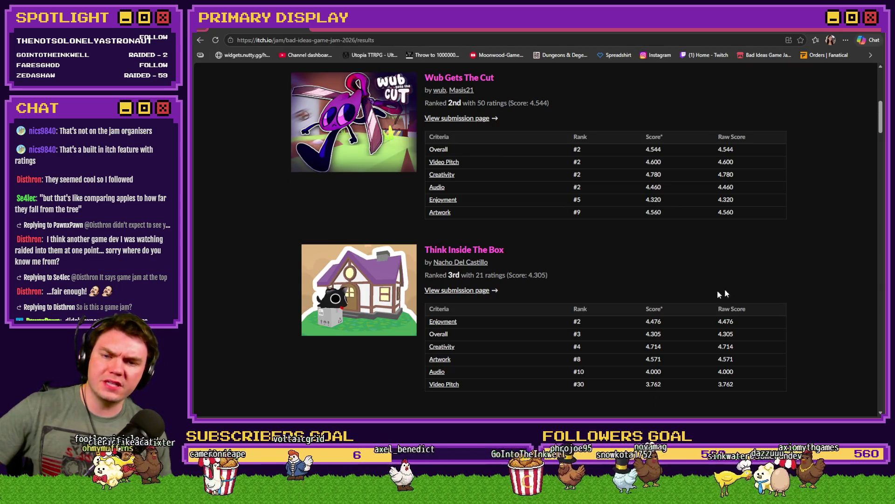
pyautogui.scroll(-5, 590, 305)
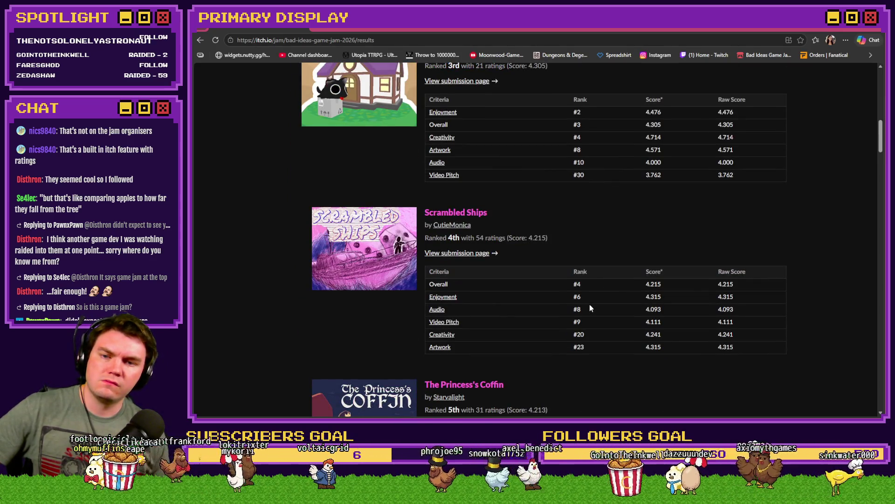
pyautogui.scroll(-5, 589, 308)
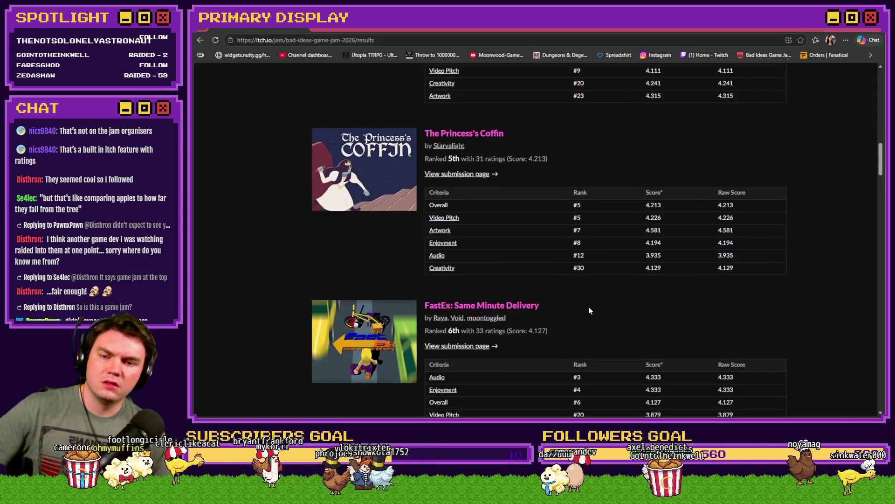
pyautogui.scroll(-5, 588, 308)
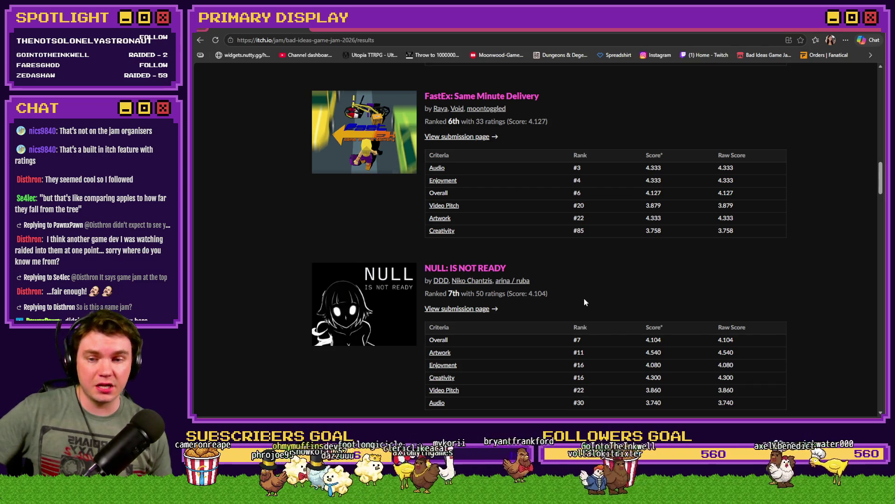
pyautogui.scroll(15, 522, 319)
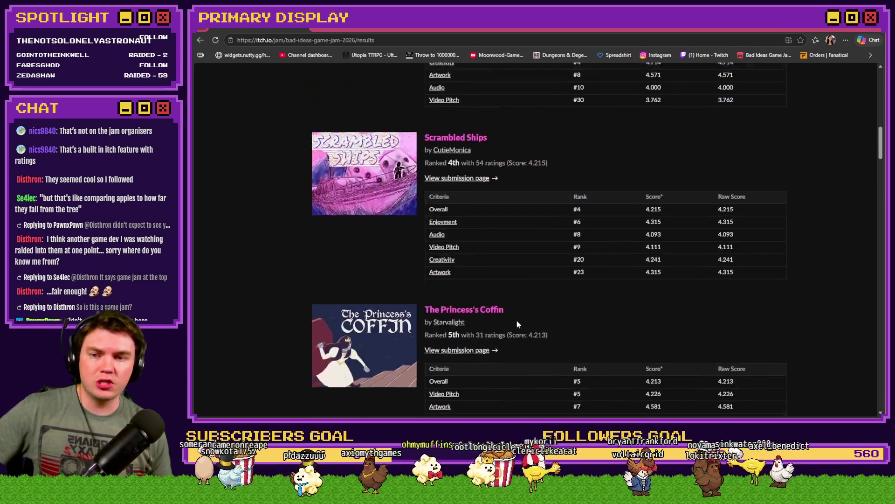
pyautogui.scroll(1, 517, 320)
pyautogui.moveTo(477, 187); pyautogui.dragTo(548, 187)
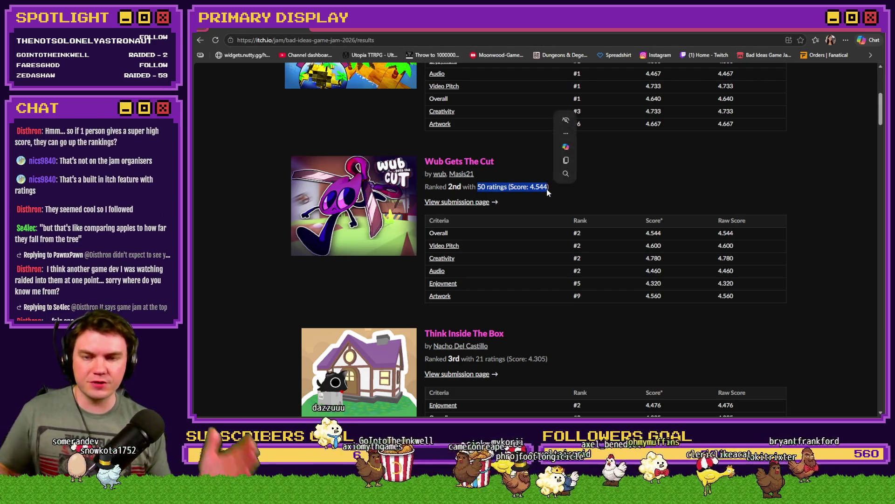
pyautogui.scroll(4, 544, 201)
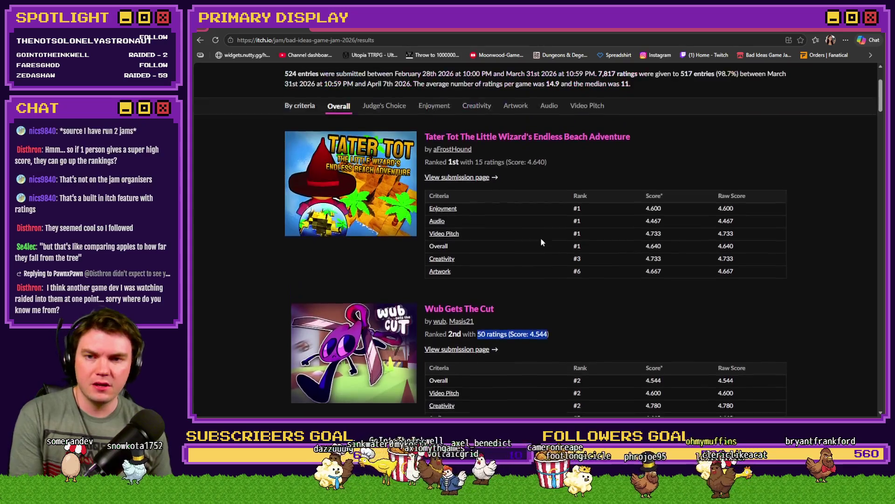
pyautogui.moveTo(475, 181); pyautogui.dragTo(548, 182)
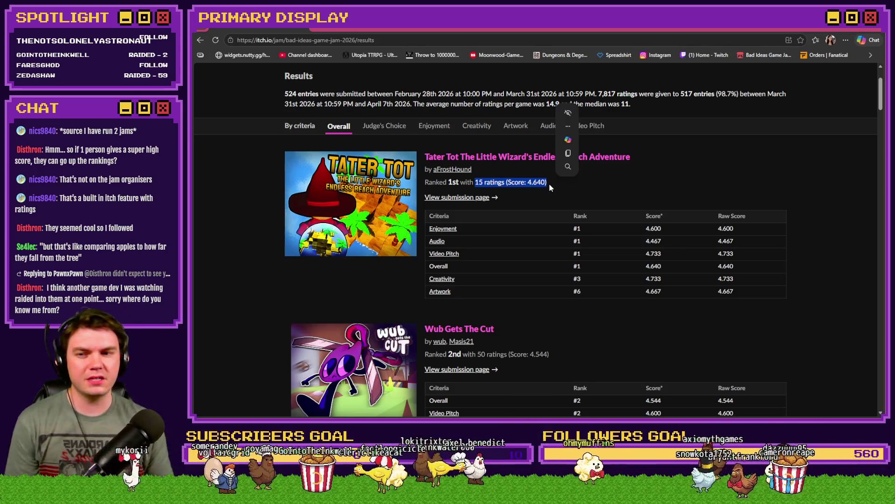
pyautogui.click(552, 186)
# Scroll through the results and highlight Free Will's 73 ratings and score
pyautogui.scroll(-2, 562, 236)
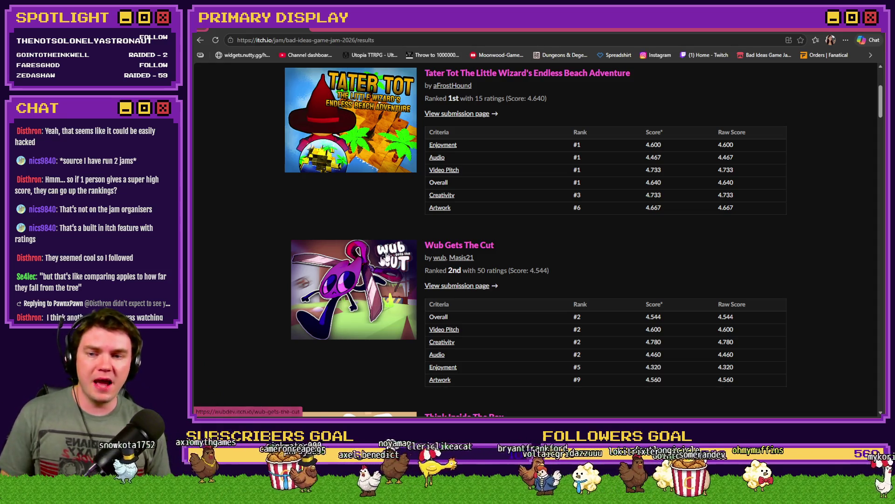
pyautogui.scroll(-10, 499, 240)
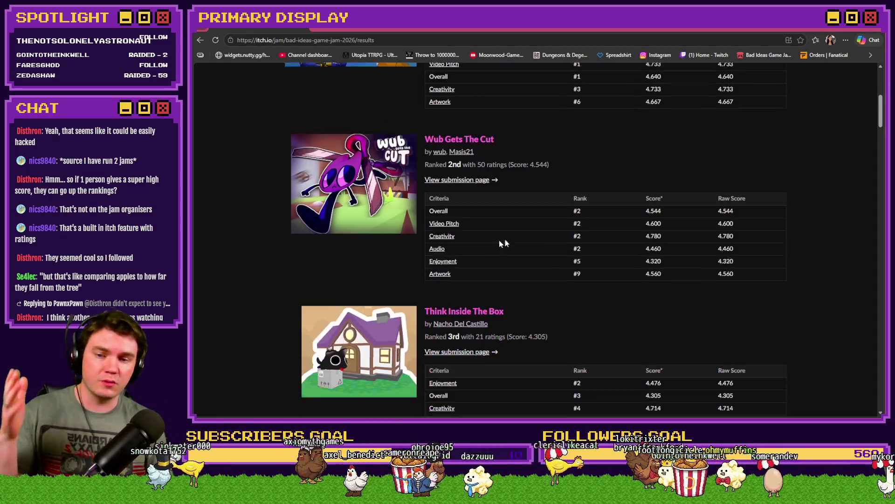
pyautogui.scroll(-12, 746, 211)
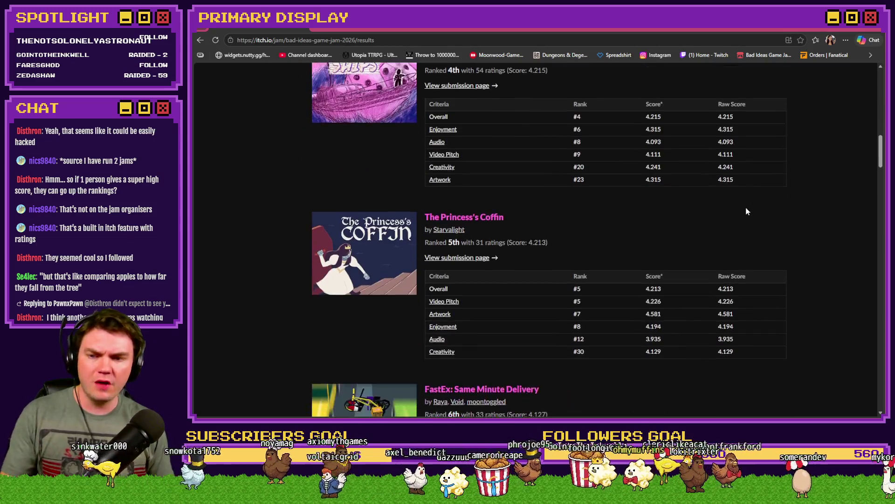
pyautogui.scroll(-8, 745, 208)
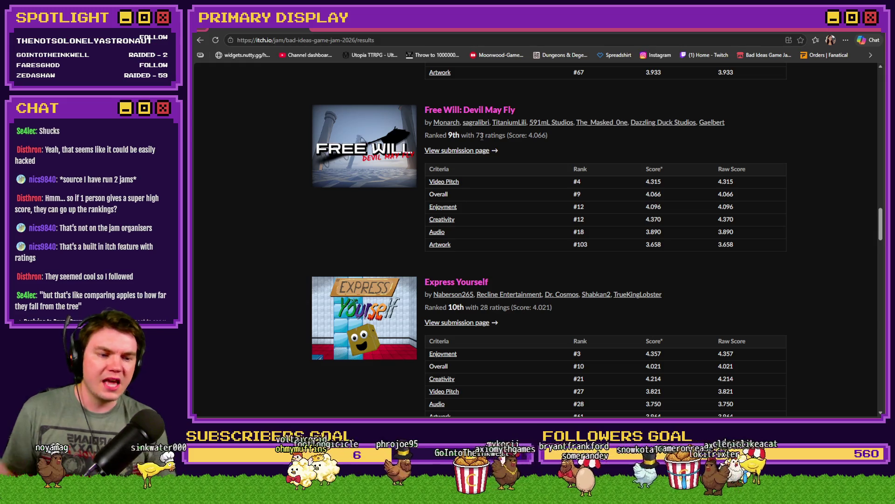
pyautogui.moveTo(476, 135); pyautogui.dragTo(548, 136)
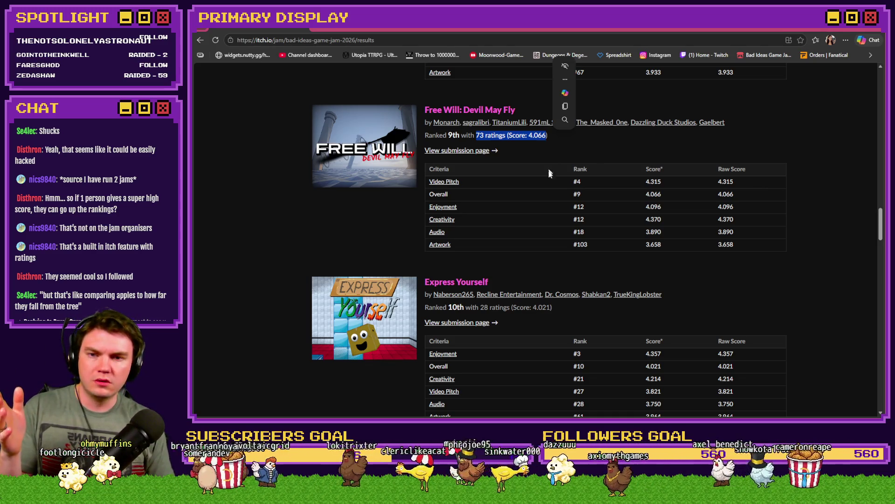
pyautogui.scroll(2, 549, 185)
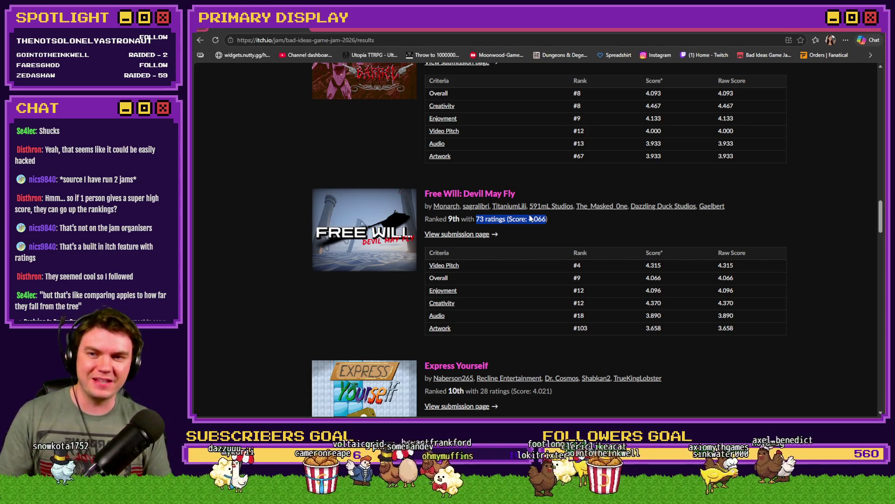
pyautogui.scroll(3, 725, 265)
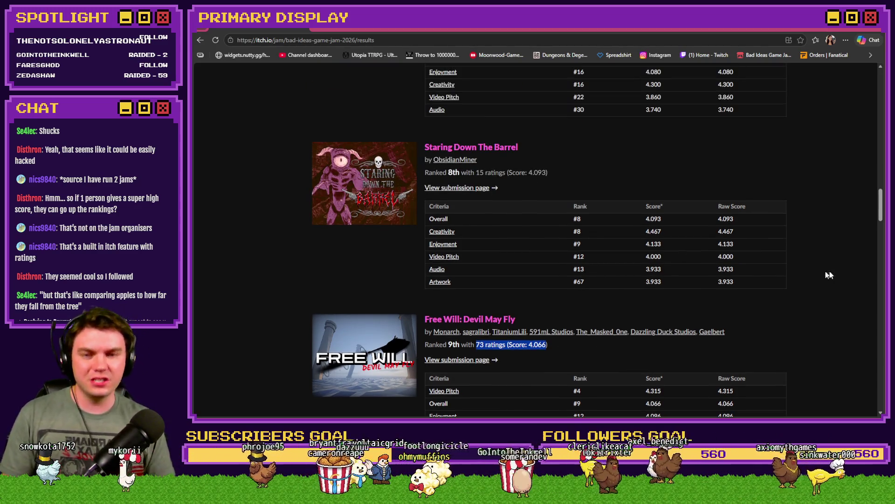
pyautogui.scroll(20, 839, 269)
pyautogui.scroll(5, 805, 301)
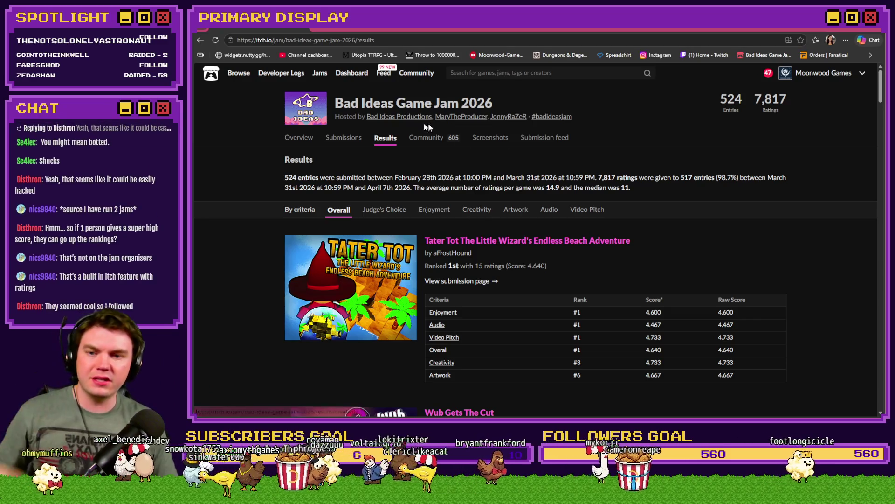
# Advance to the next results page, then change the address's page number to 6
pyautogui.scroll(-15, 721, 294)
pyautogui.scroll(-20, 720, 294)
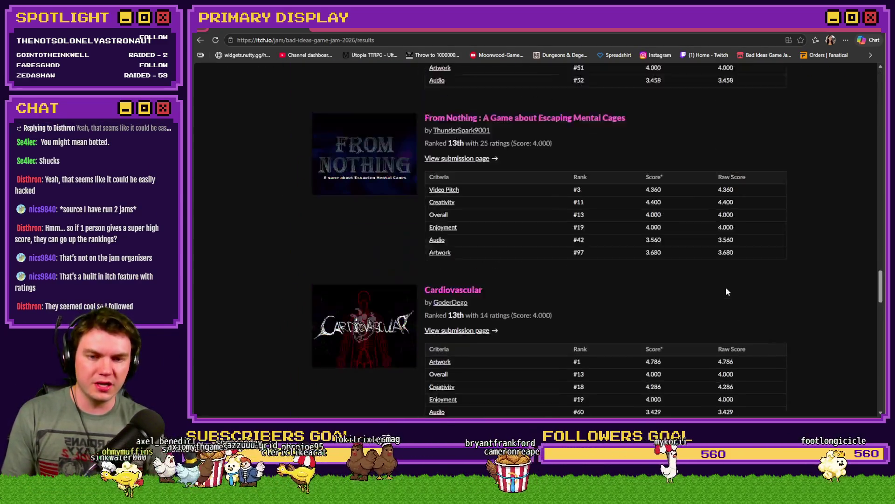
pyautogui.scroll(-10, 761, 310)
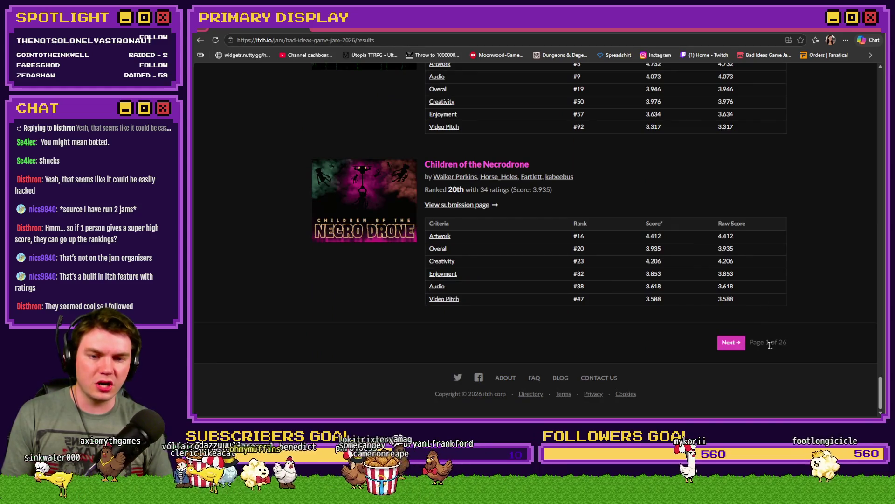
pyautogui.click(733, 345)
pyautogui.click(419, 40)
pyautogui.click(419, 40)
pyautogui.press('BackSpace')
pyautogui.write('6')
pyautogui.press('Return')
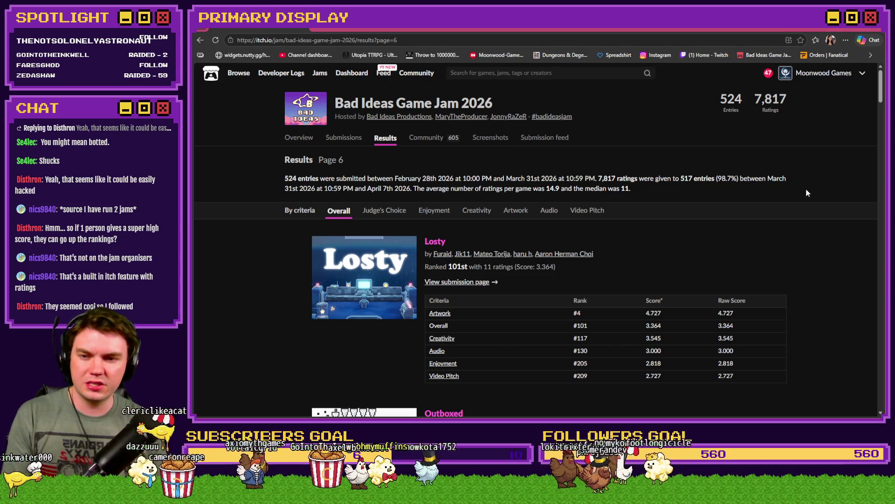
pyautogui.scroll(-15, 875, 121)
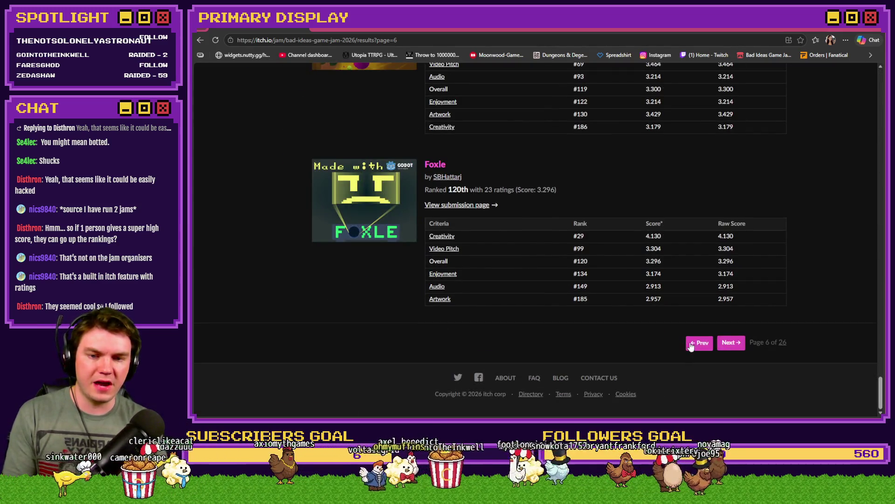
pyautogui.click(691, 344)
pyautogui.scroll(-15, 880, 97)
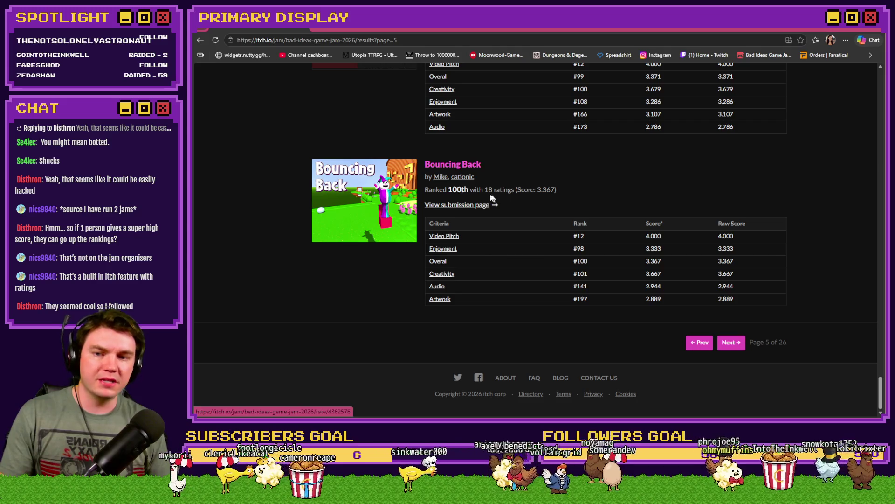
pyautogui.moveTo(533, 189); pyautogui.dragTo(558, 190)
pyautogui.click(558, 190)
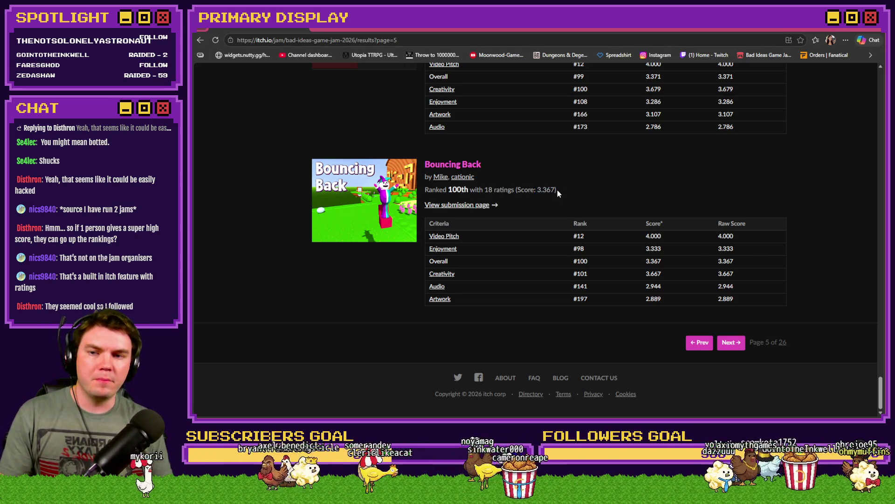
pyautogui.scroll(4, 527, 233)
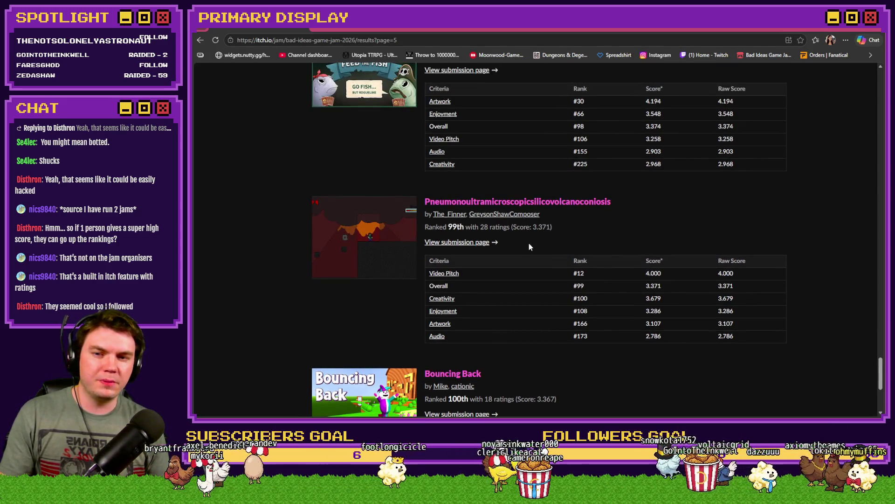
pyautogui.doubleClick(491, 227)
pyautogui.scroll(3, 499, 239)
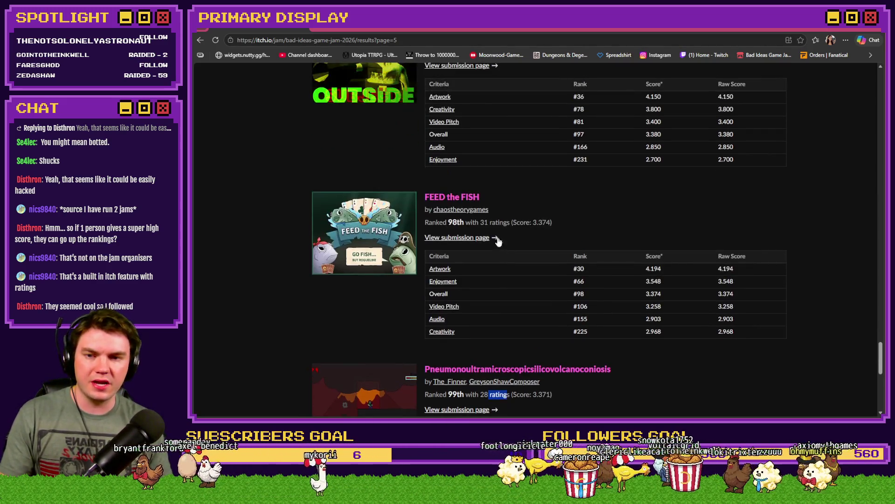
pyautogui.scroll(6, 499, 243)
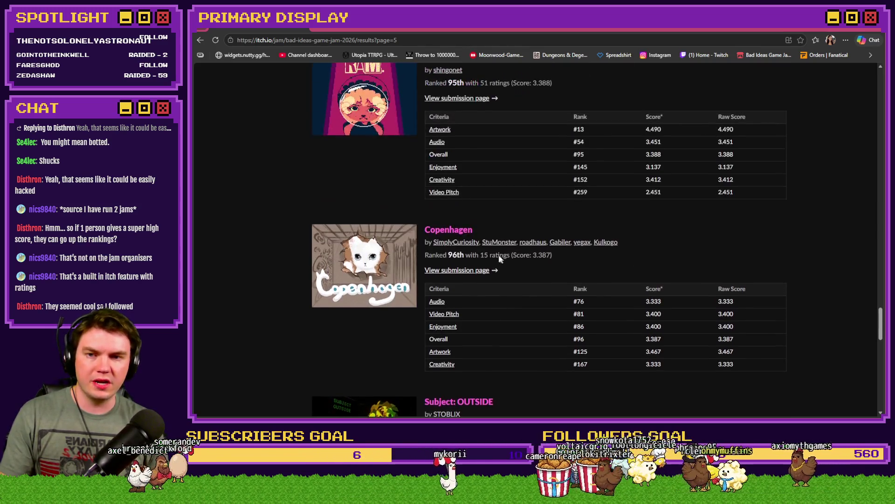
pyautogui.scroll(3, 494, 255)
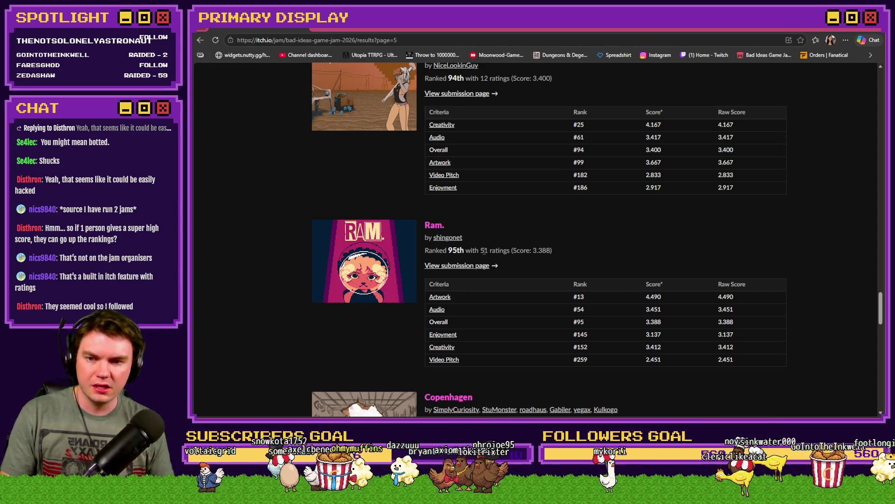
pyautogui.moveTo(481, 251); pyautogui.dragTo(551, 256)
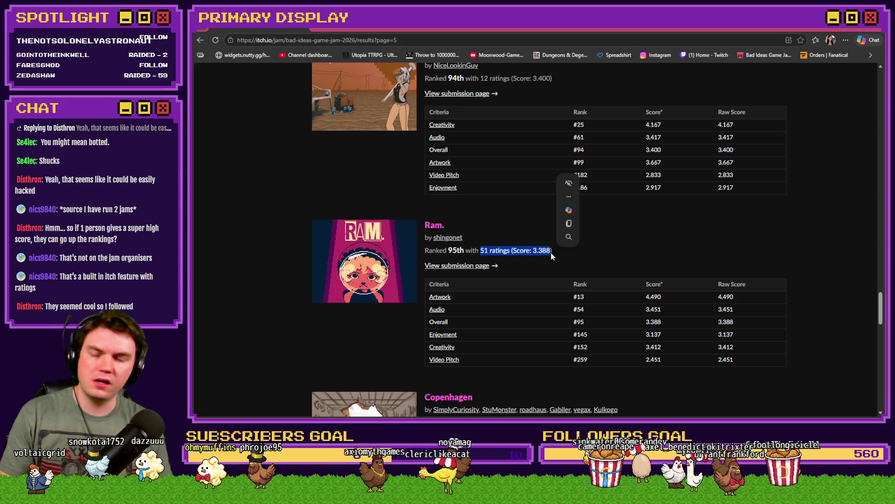
pyautogui.scroll(10, 513, 283)
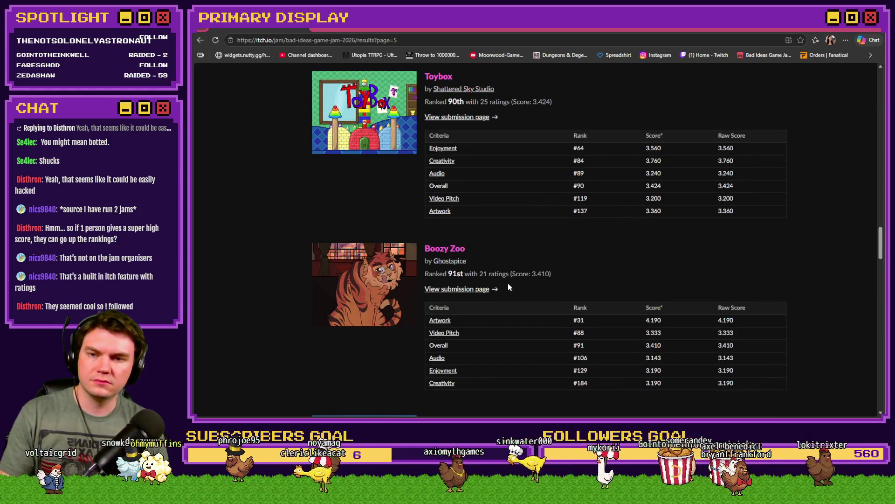
pyautogui.scroll(5, 509, 284)
pyautogui.scroll(-2, 508, 287)
pyautogui.scroll(4, 508, 287)
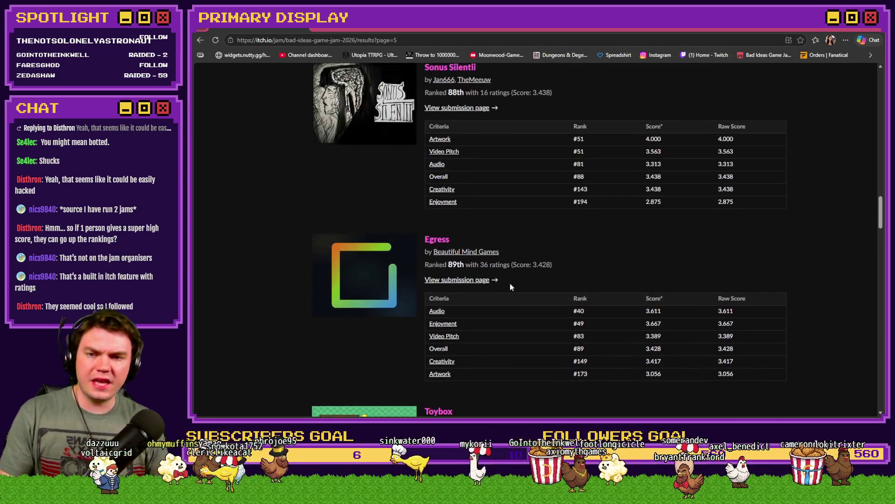
pyautogui.scroll(4, 511, 288)
pyautogui.scroll(3, 512, 287)
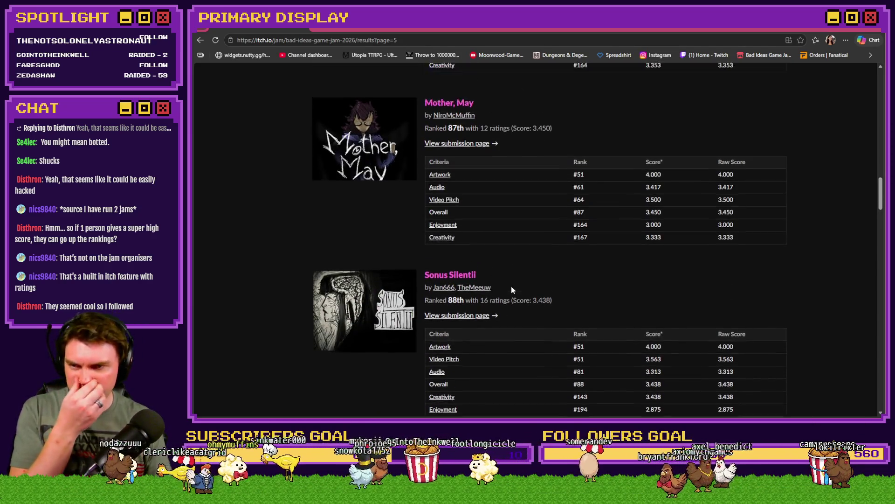
pyautogui.scroll(3, 511, 290)
pyautogui.scroll(3, 511, 290)
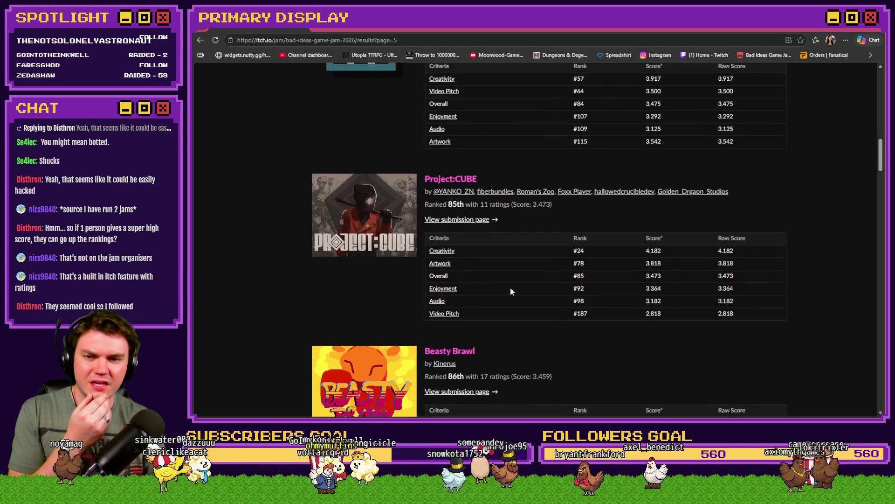
pyautogui.scroll(4, 510, 291)
pyautogui.scroll(-3, 512, 294)
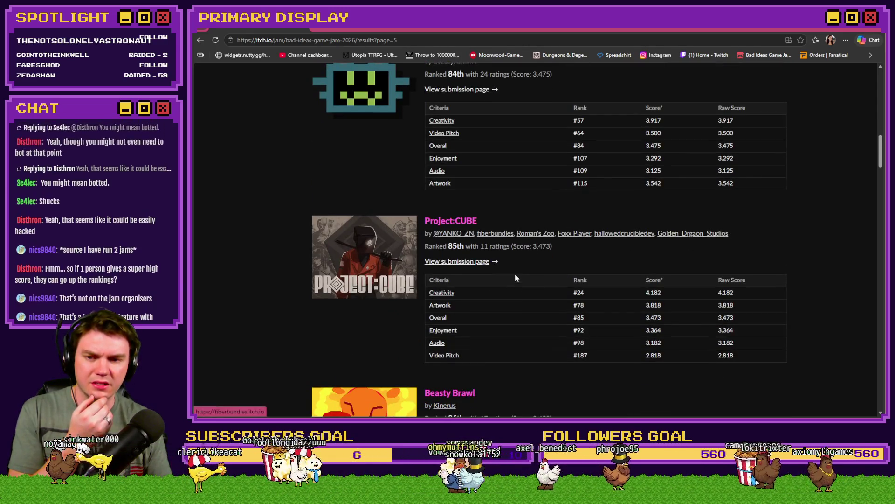
pyautogui.scroll(1, 515, 277)
pyautogui.scroll(7, 515, 274)
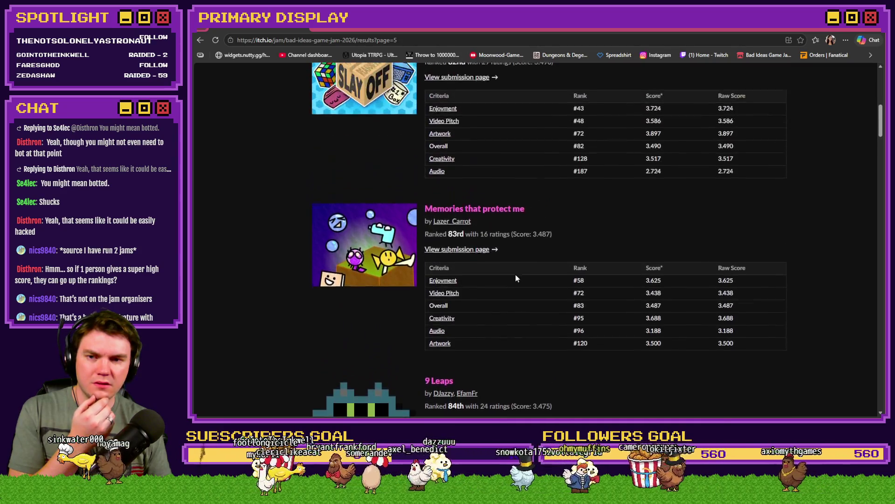
pyautogui.scroll(3, 516, 280)
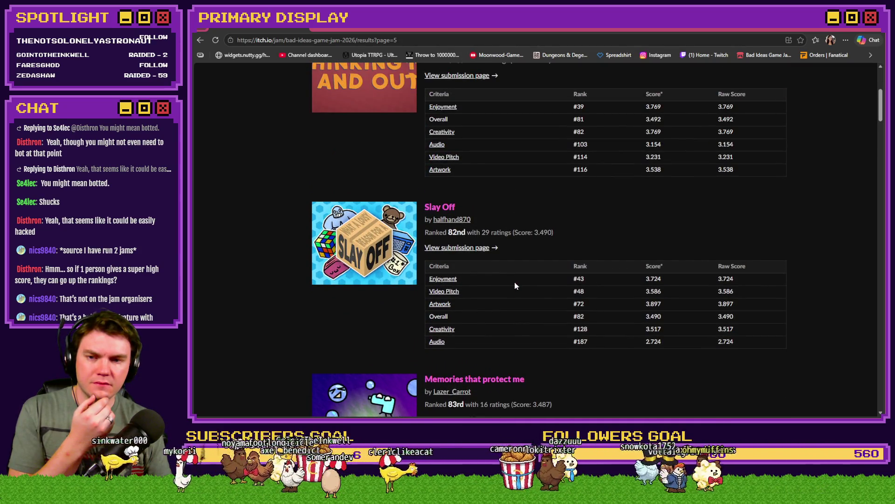
pyautogui.scroll(3, 515, 286)
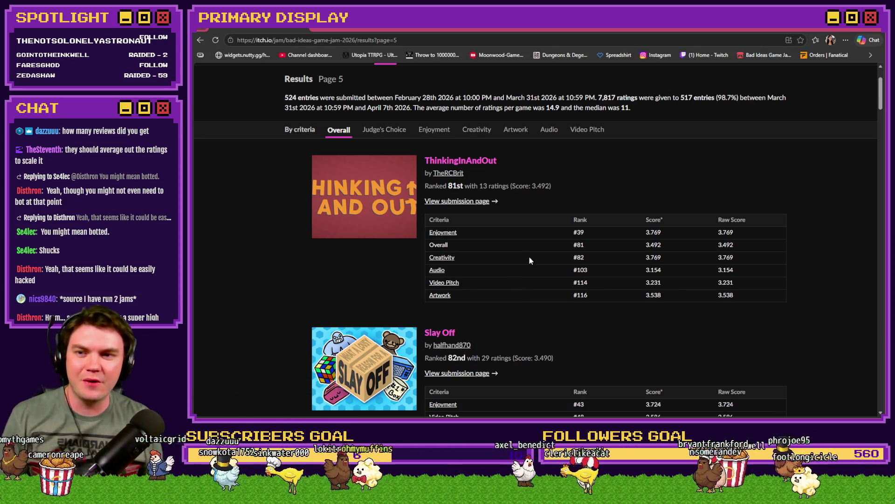
pyautogui.scroll(3, 530, 259)
# Load results page 1 by changing the address's page number to 1
pyautogui.press('BackSpace')
pyautogui.write('1')
pyautogui.press('Return')
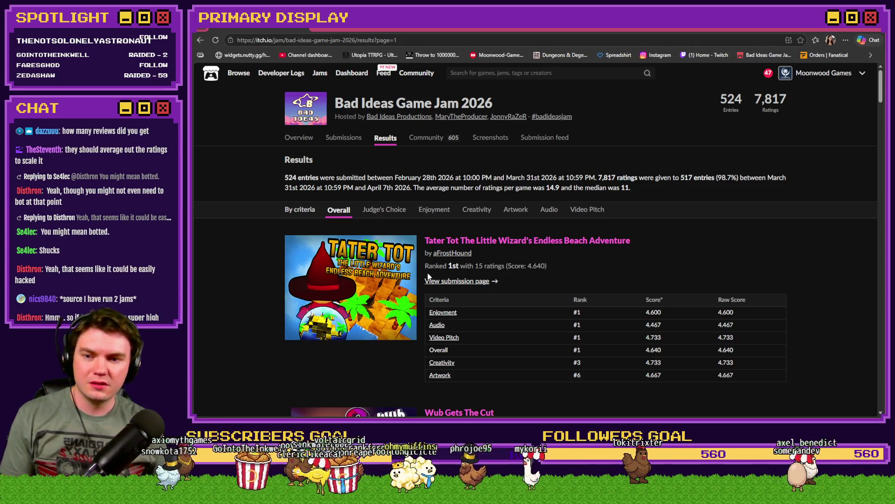
# Highlight the winner's rating count, its 4.640 score, and the average ratings per game figure
pyautogui.moveTo(428, 266); pyautogui.dragTo(612, 271)
pyautogui.click(574, 276)
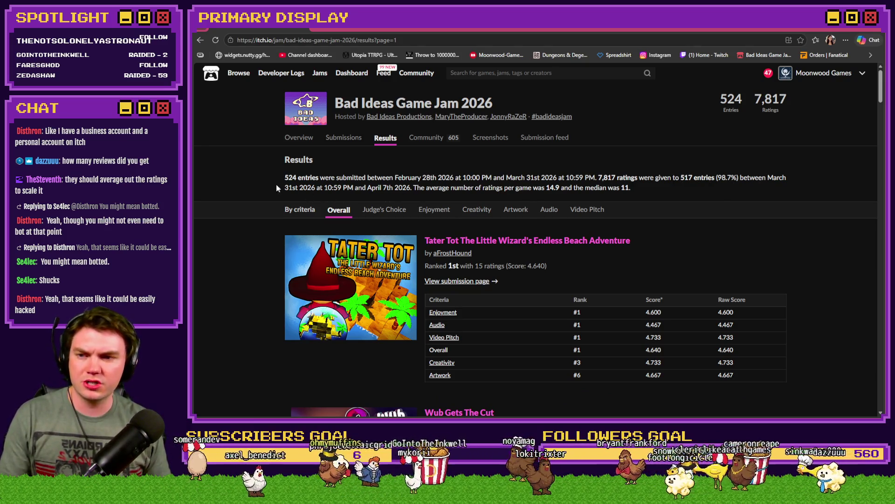
pyautogui.moveTo(355, 187)
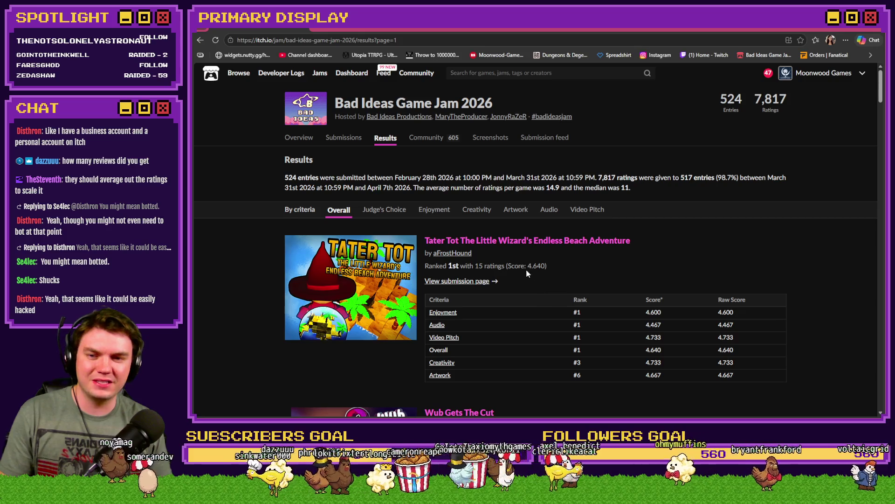
pyautogui.moveTo(505, 265); pyautogui.dragTo(546, 266)
pyautogui.click(598, 271)
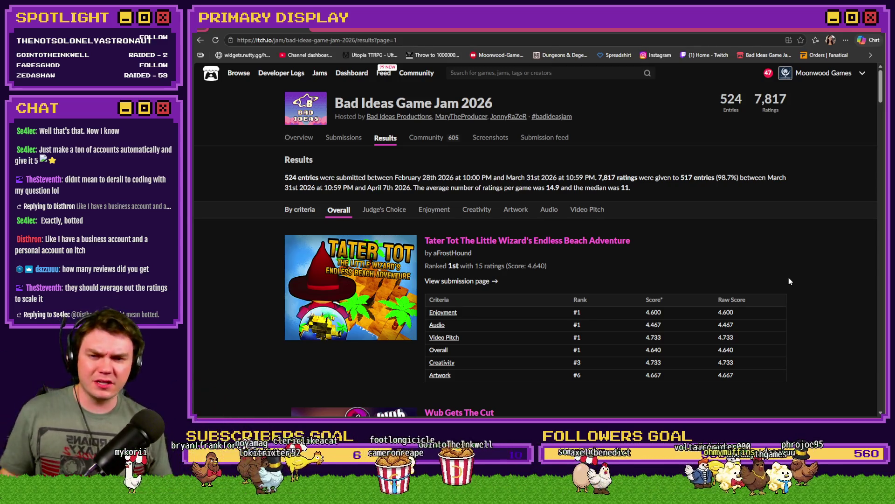
pyautogui.moveTo(430, 187); pyautogui.dragTo(560, 188)
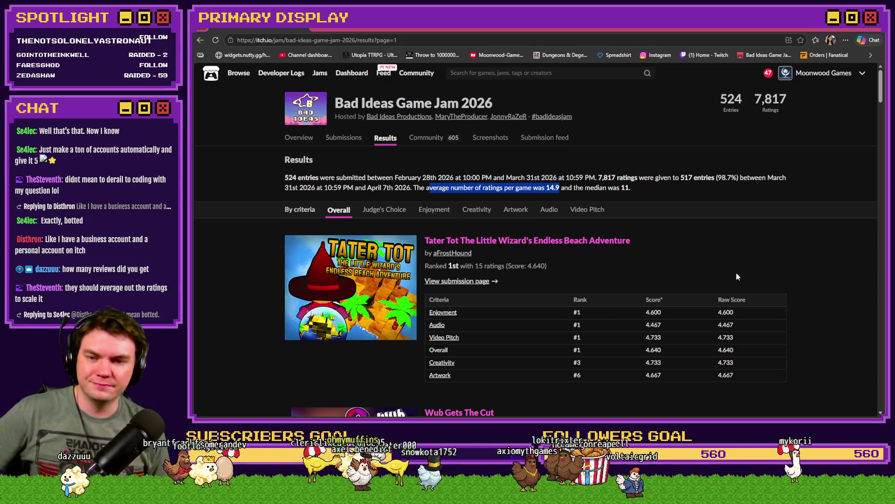
# Switch the results to Judge's Choice, which reports results are not available yet
pyautogui.scroll(-3, 810, 252)
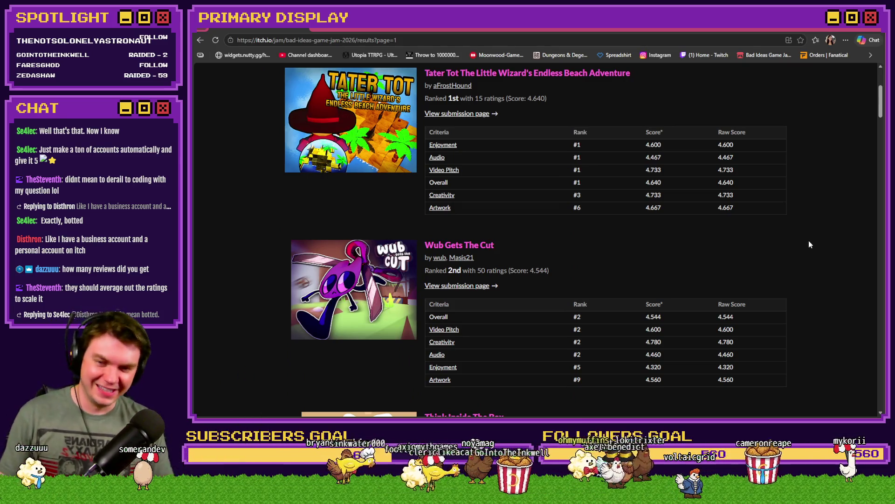
pyautogui.scroll(3, 813, 236)
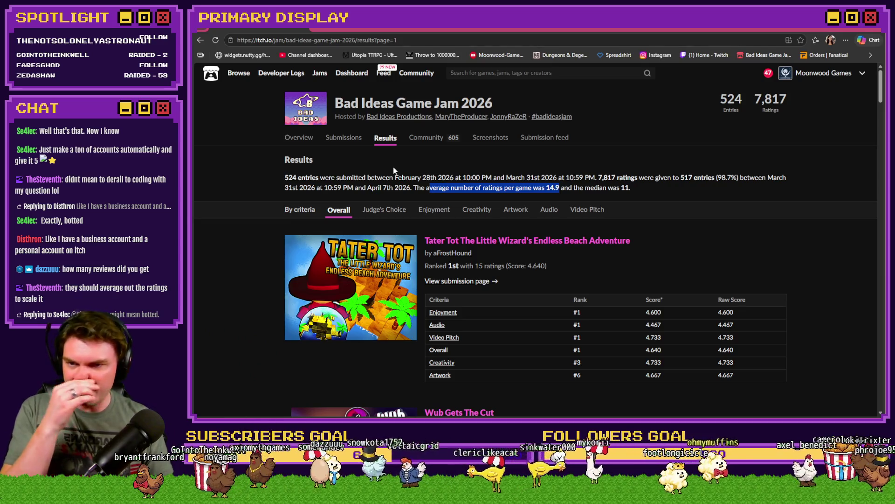
pyautogui.click(380, 213)
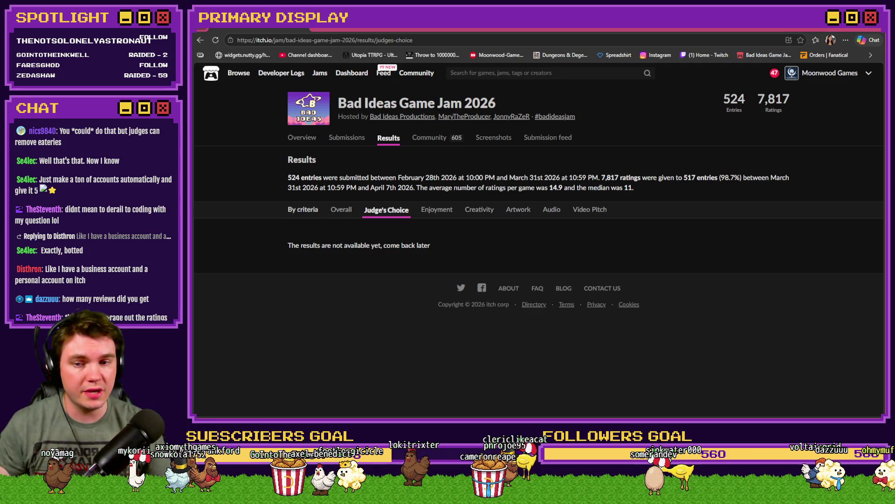
# Return to the Overall ranking and advance to the next page of results
pyautogui.click(341, 210)
pyautogui.scroll(-5, 662, 279)
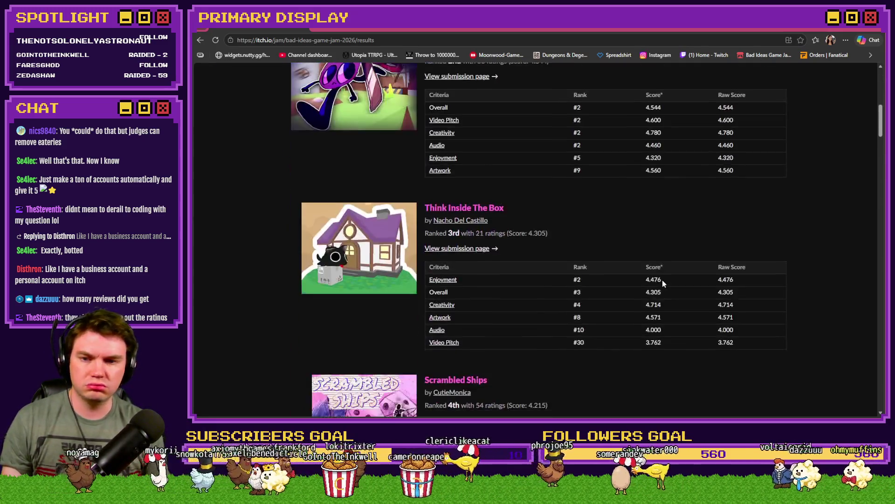
pyautogui.scroll(-15, 662, 280)
pyautogui.scroll(-10, 688, 290)
pyautogui.scroll(-20, 734, 345)
pyautogui.click(733, 345)
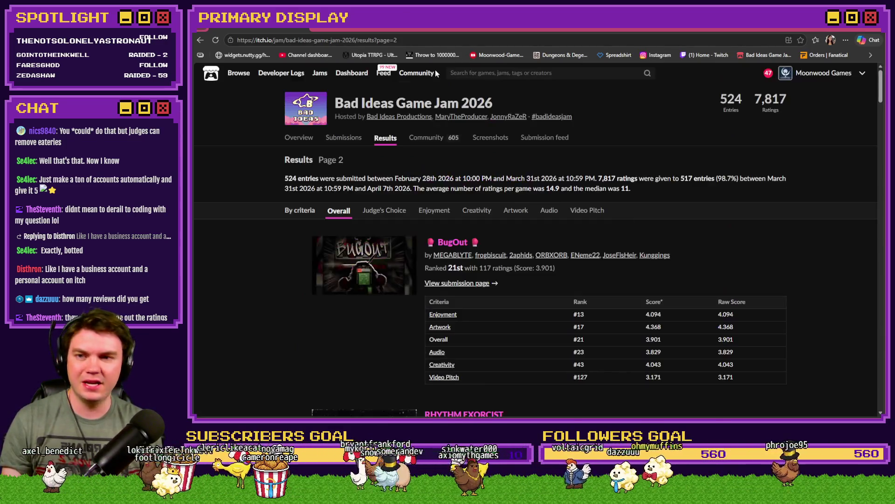
# Edit the address's page number to 5 to load results page 5
pyautogui.click(430, 40)
pyautogui.click(430, 40)
pyautogui.press('BackSpace')
pyautogui.write('5')
pyautogui.press('Return')
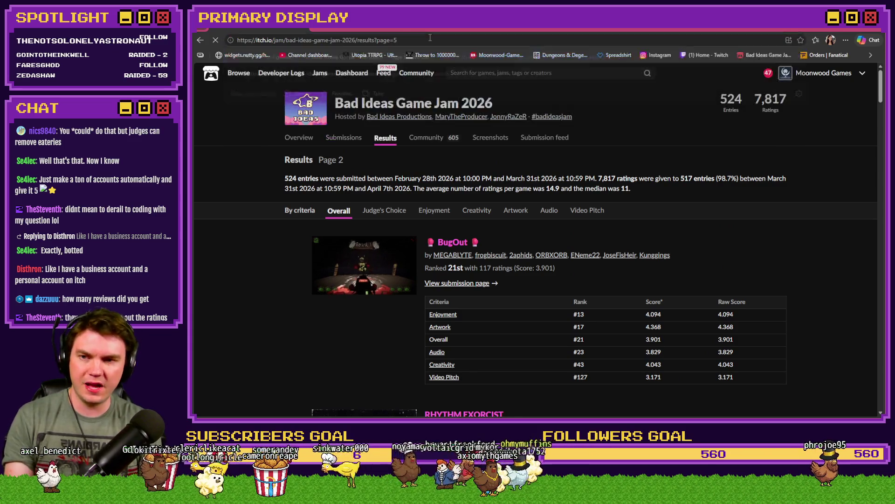
pyautogui.moveTo(881, 89); pyautogui.dragTo(882, 407)
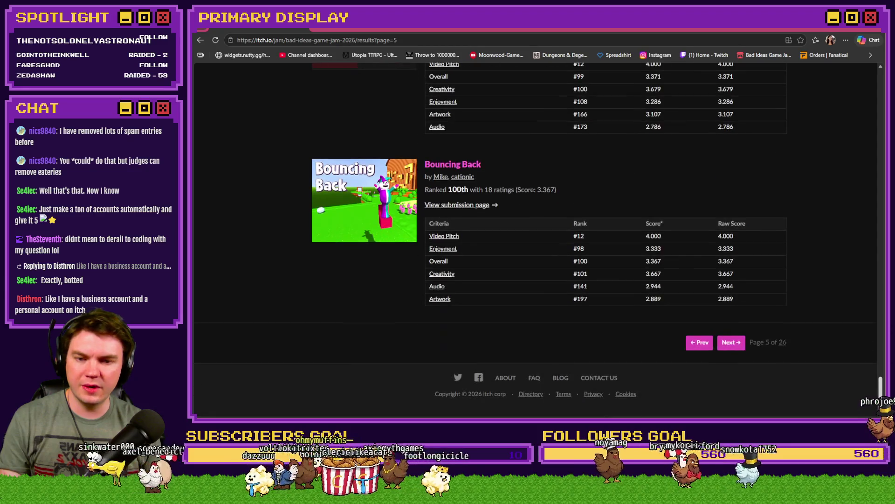
# Change the address's page number to 4 to load results page 4
pyautogui.click(496, 40)
pyautogui.click(496, 39)
pyautogui.press('BackSpace')
pyautogui.write('4')
pyautogui.press('Return')
pyautogui.scroll(-10, 536, 233)
pyautogui.scroll(-15, 491, 211)
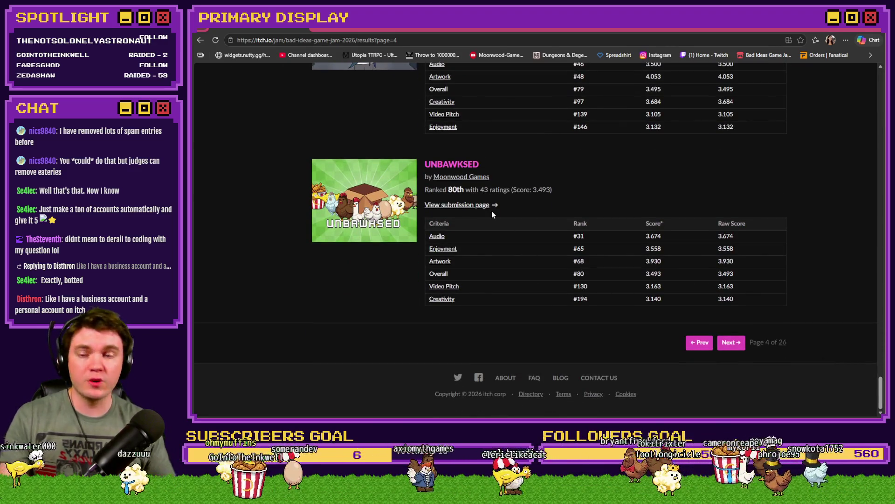
pyautogui.scroll(3, 492, 211)
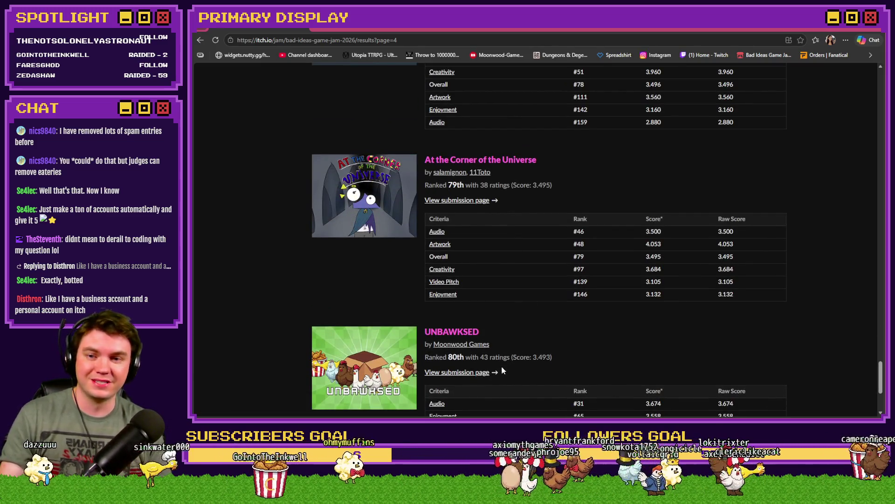
pyautogui.scroll(6, 502, 371)
pyautogui.scroll(-5, 501, 369)
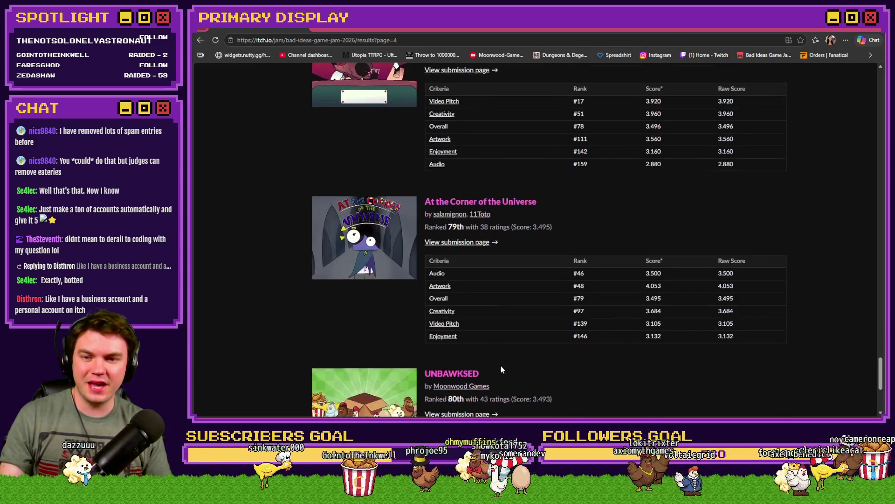
pyautogui.scroll(-2, 500, 368)
pyautogui.scroll(4, 489, 321)
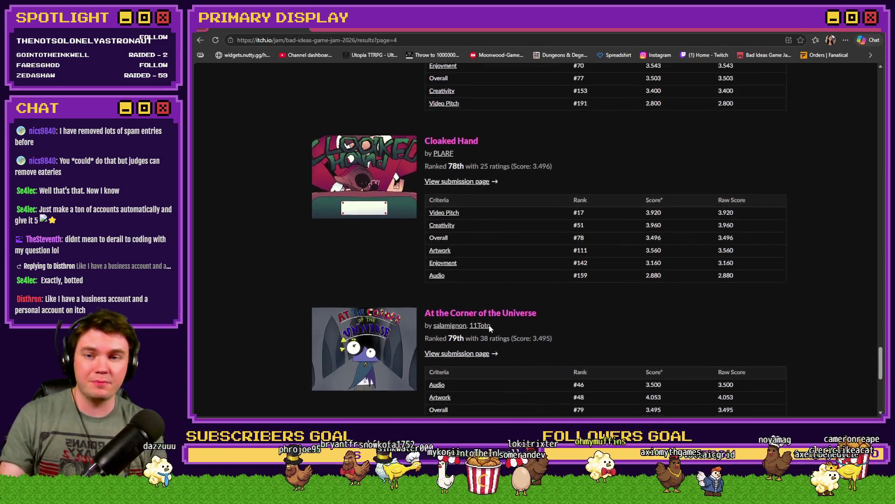
pyautogui.scroll(8, 490, 327)
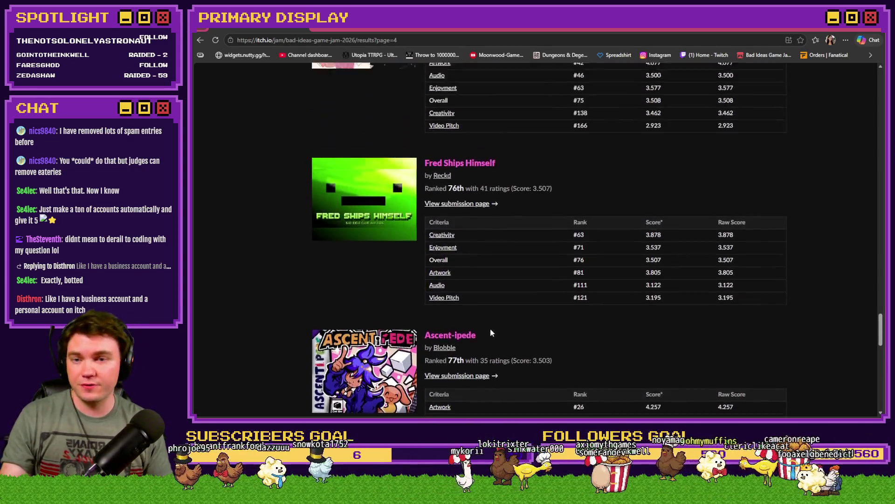
pyautogui.scroll(2, 489, 329)
pyautogui.scroll(5, 483, 314)
pyautogui.scroll(6, 485, 311)
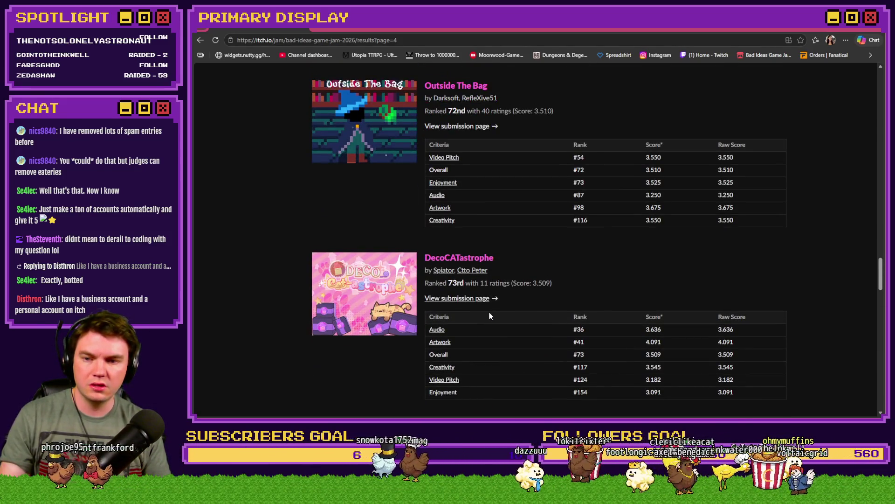
pyautogui.scroll(6, 488, 312)
pyautogui.scroll(7, 489, 317)
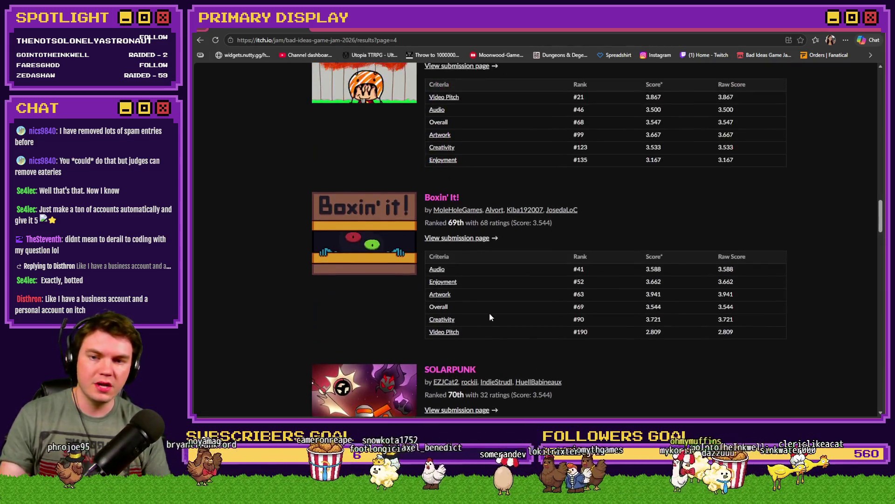
pyautogui.scroll(2, 488, 313)
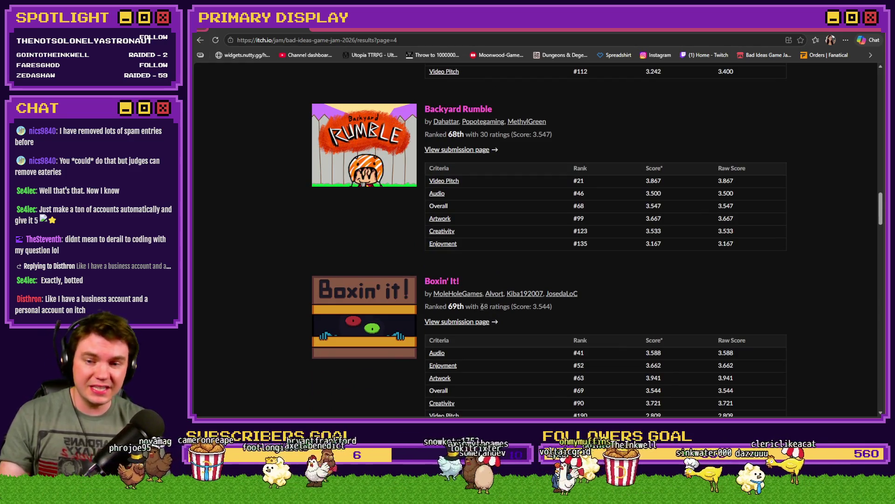
pyautogui.doubleClick(483, 307)
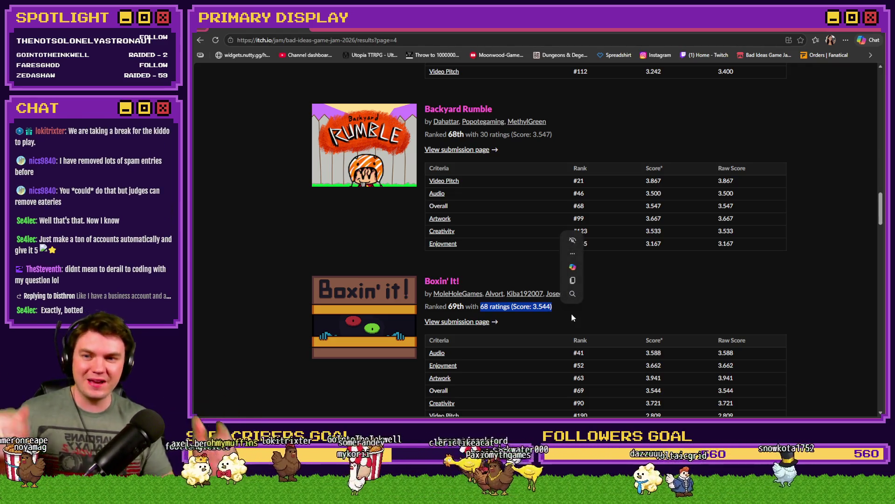
pyautogui.scroll(6, 571, 315)
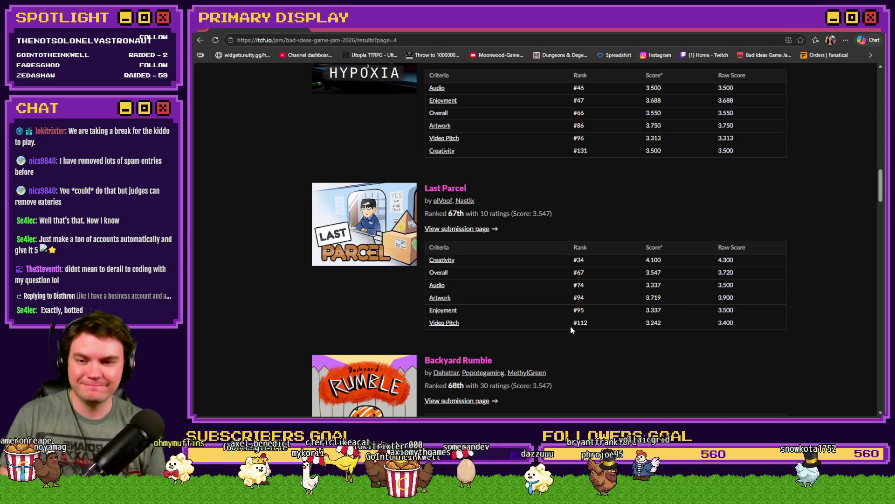
pyautogui.scroll(5, 570, 326)
pyautogui.scroll(12, 568, 332)
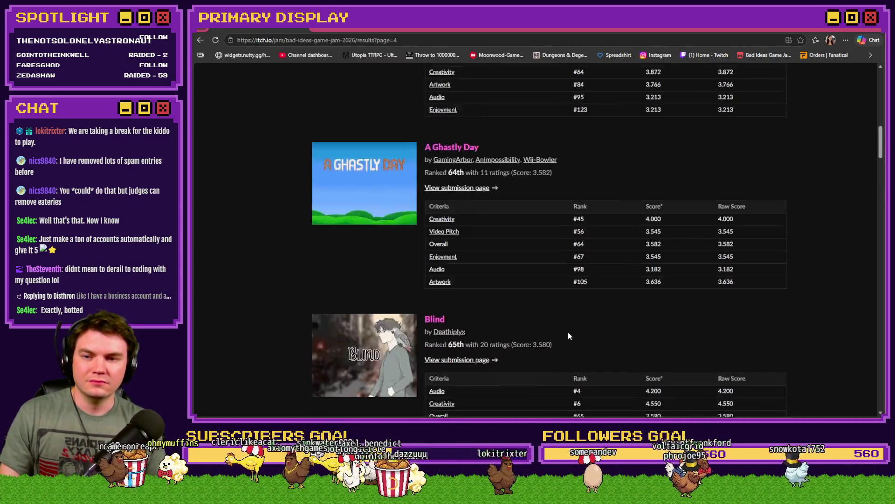
pyautogui.scroll(4, 567, 335)
pyautogui.scroll(-2, 568, 336)
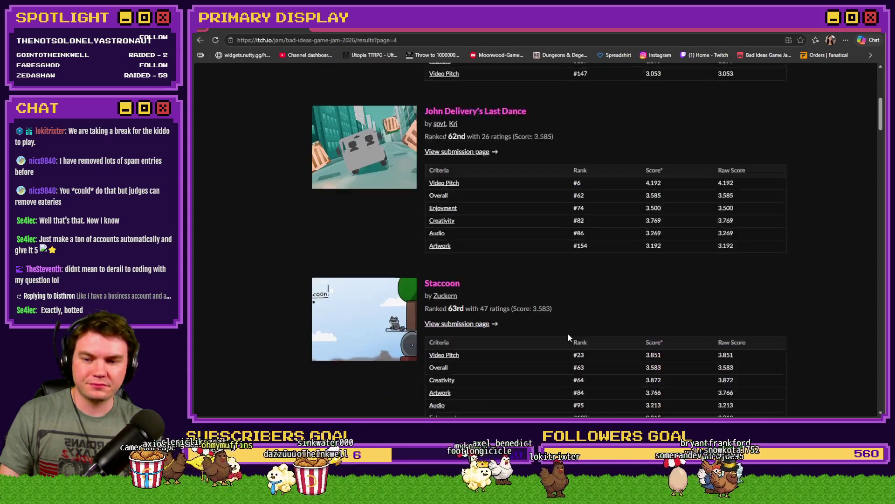
pyautogui.scroll(2, 568, 335)
pyautogui.scroll(5, 568, 336)
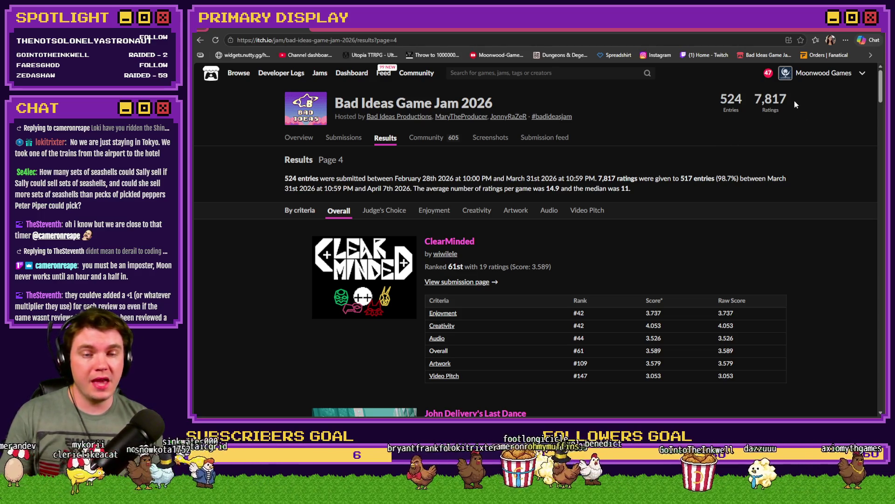
# Select and clear the 7,817 total ratings figure, then switch back to RPG Maker MZ
pyautogui.moveTo(793, 97); pyautogui.dragTo(754, 103)
pyautogui.click(773, 119)
pyautogui.click(811, 142)
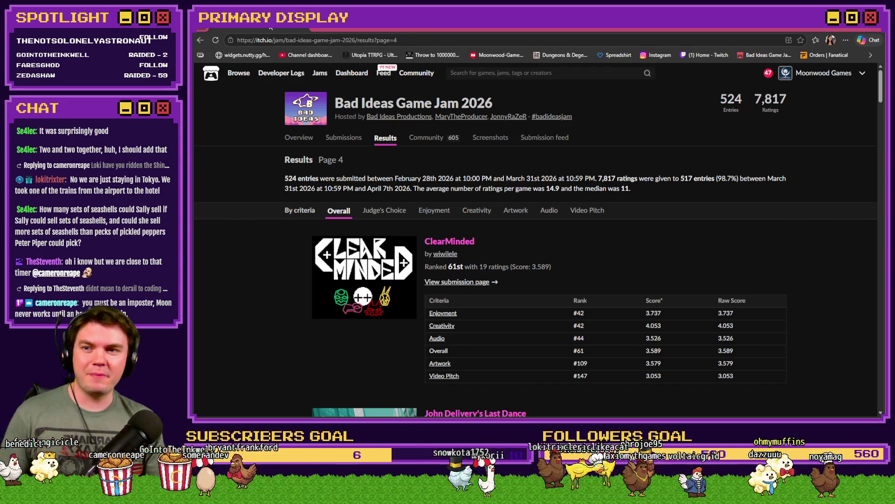
pyautogui.hotkey('alt', 'Tab')
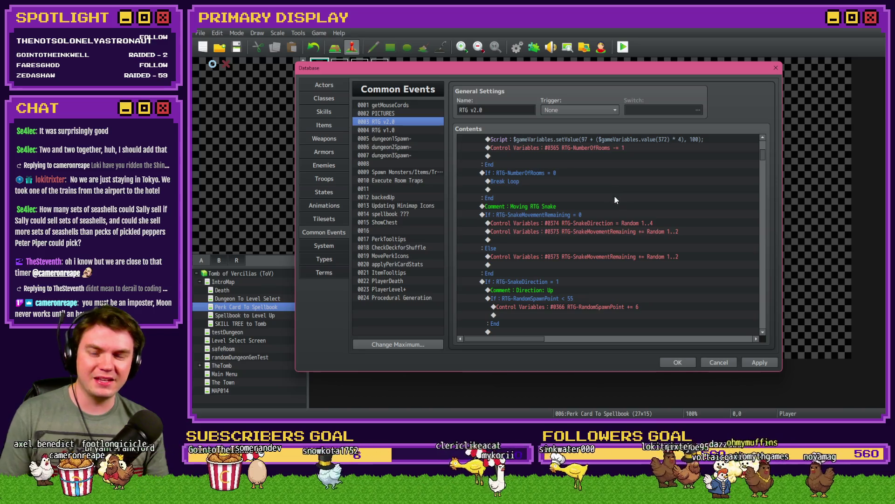
# Select the Break Loop, RTG-NumberOfRooms = 0 branch, snake movement loop, and Control Variables #0372 commands
pyautogui.scroll(10, 614, 195)
pyautogui.scroll(-5, 589, 248)
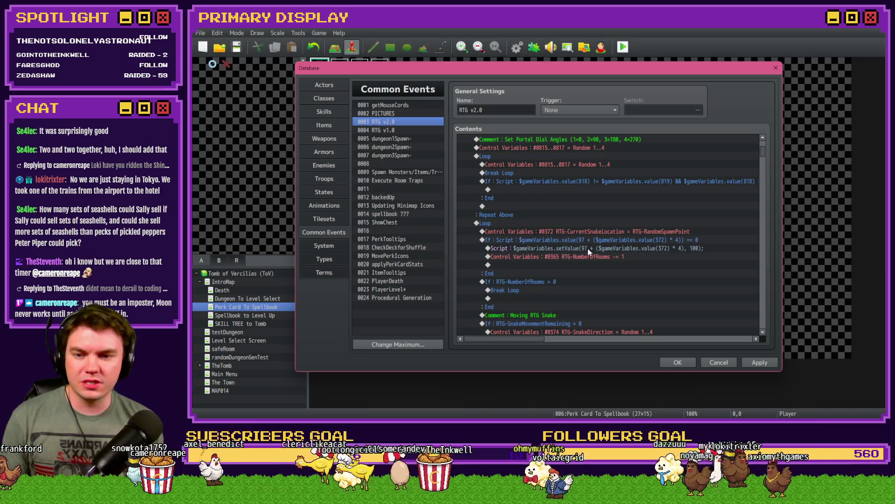
pyautogui.scroll(-2, 545, 231)
pyautogui.click(529, 241)
pyautogui.click(527, 233)
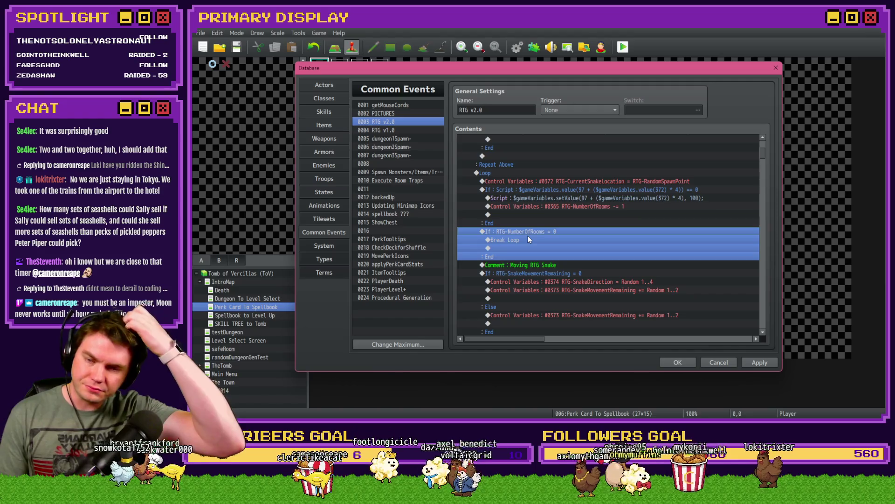
pyautogui.click(510, 170)
pyautogui.scroll(-1, 546, 286)
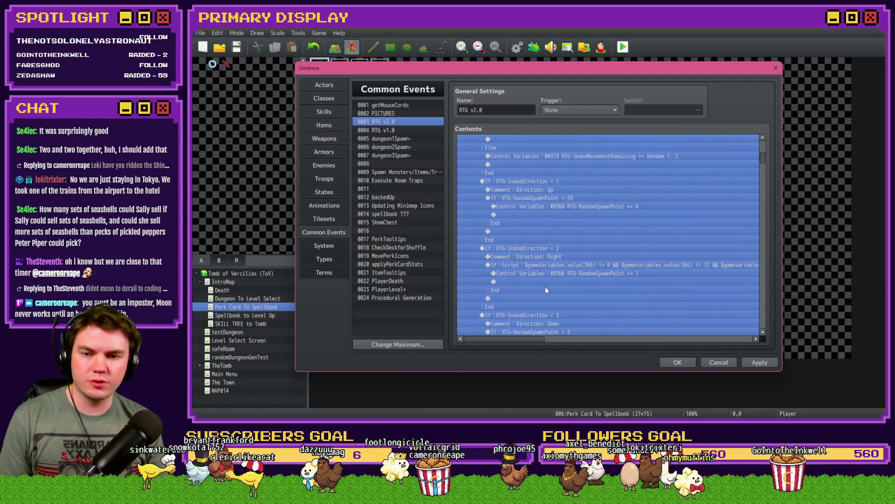
pyautogui.scroll(1, 545, 290)
pyautogui.click(563, 182)
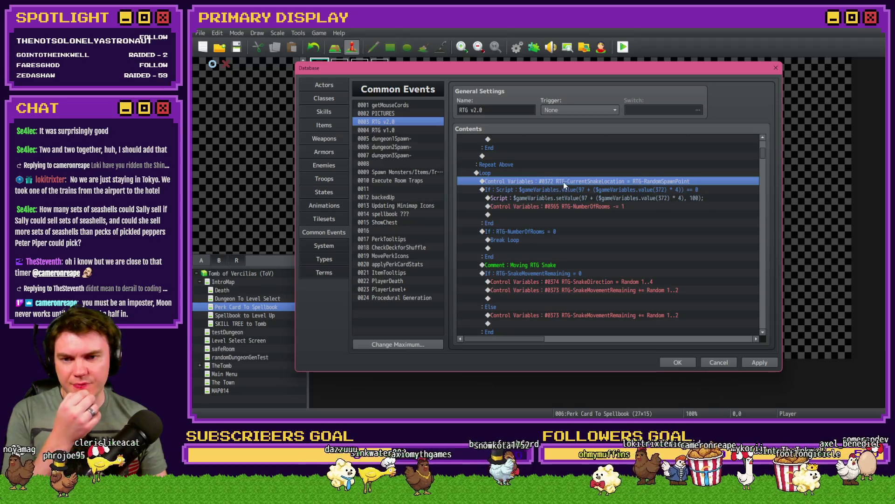
# Inspect the Control Variables #0372 assignment without changing it
pyautogui.doubleClick(600, 183)
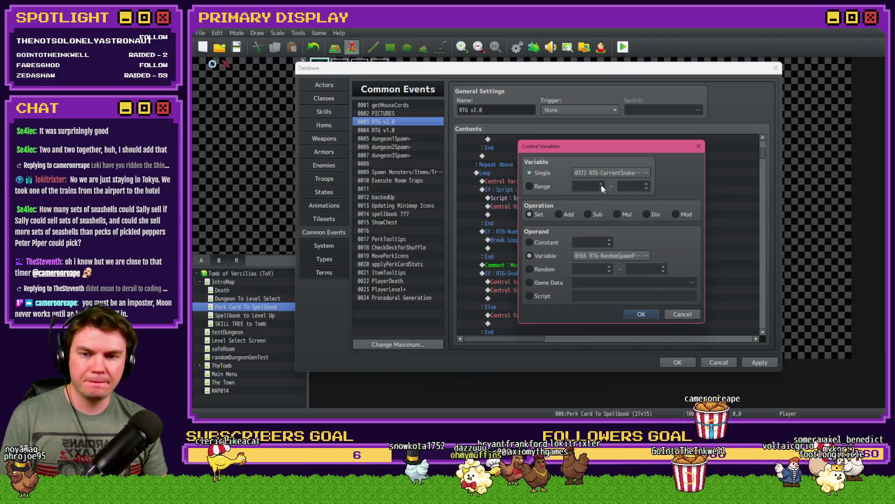
pyautogui.press('Escape')
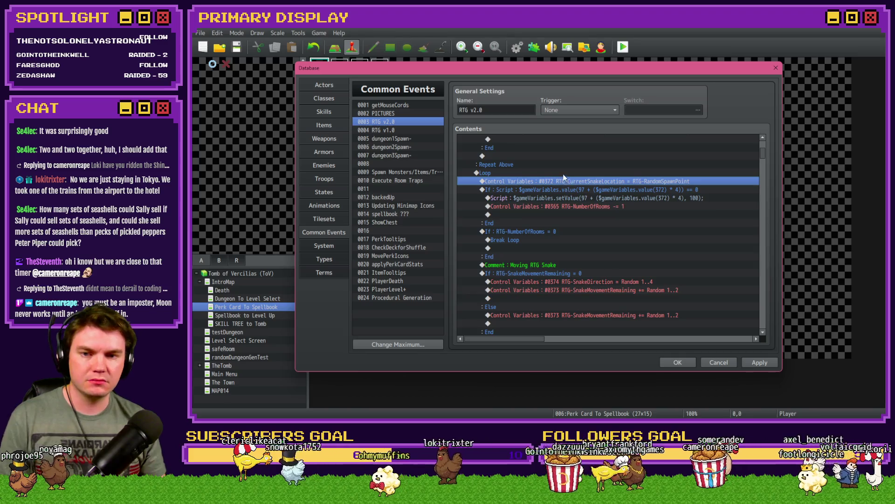
pyautogui.doubleClick(566, 182)
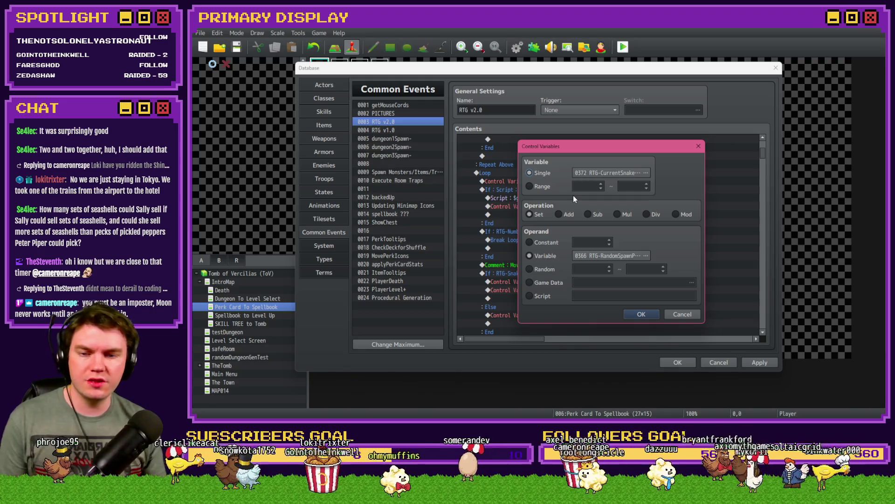
pyautogui.press('Escape')
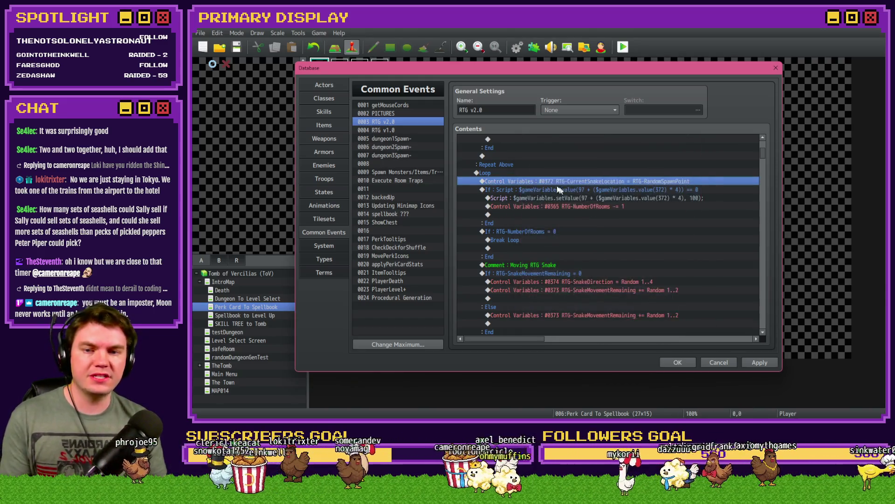
pyautogui.doubleClick(551, 180)
pyautogui.press('Escape')
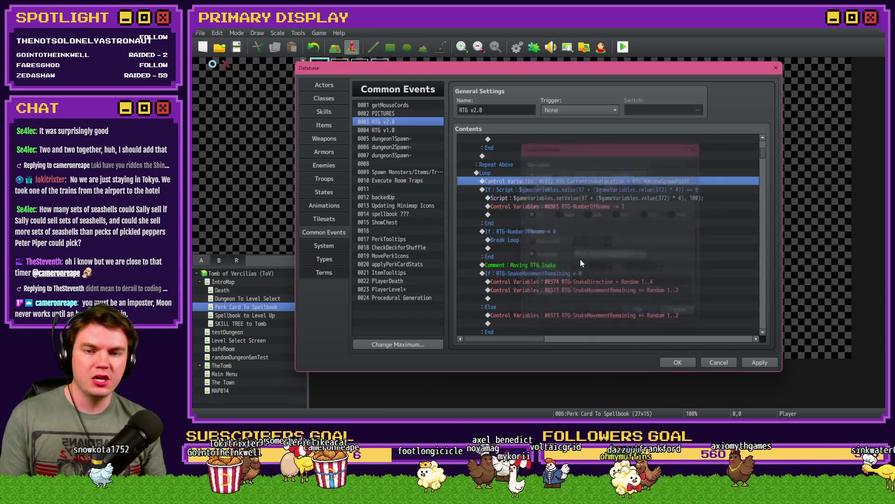
pyautogui.scroll(6, 580, 259)
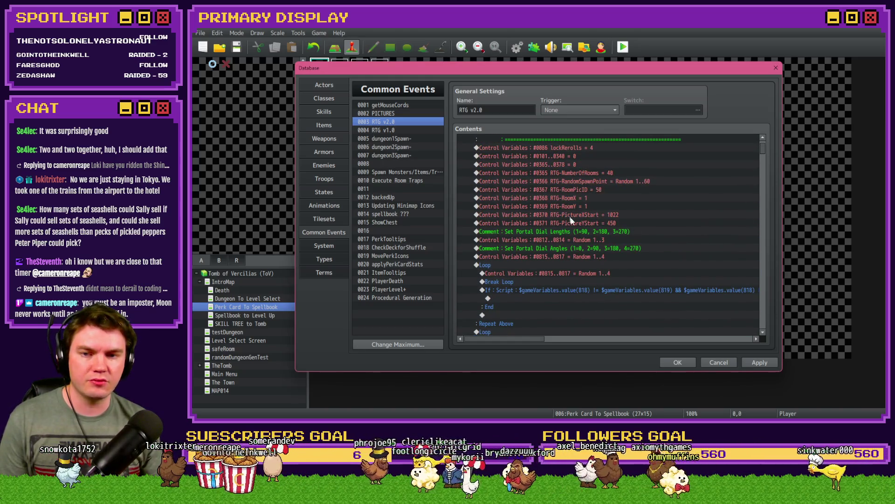
pyautogui.scroll(-5, 572, 218)
# Change the If : Script condition to check value(366) instead of value(372)
pyautogui.doubleClick(590, 223)
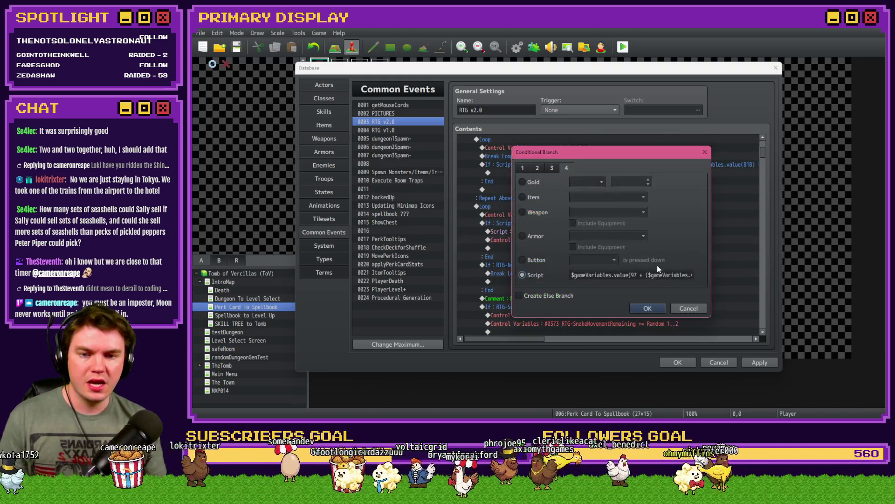
pyautogui.click(655, 275)
pyautogui.press('BackSpace')
pyautogui.press('BackSpace')
pyautogui.write('66')
pyautogui.click(655, 308)
# Update the setValue script line to value(366) and recheck the RTG-NumberOfRooms = 0 condition
pyautogui.doubleClick(638, 230)
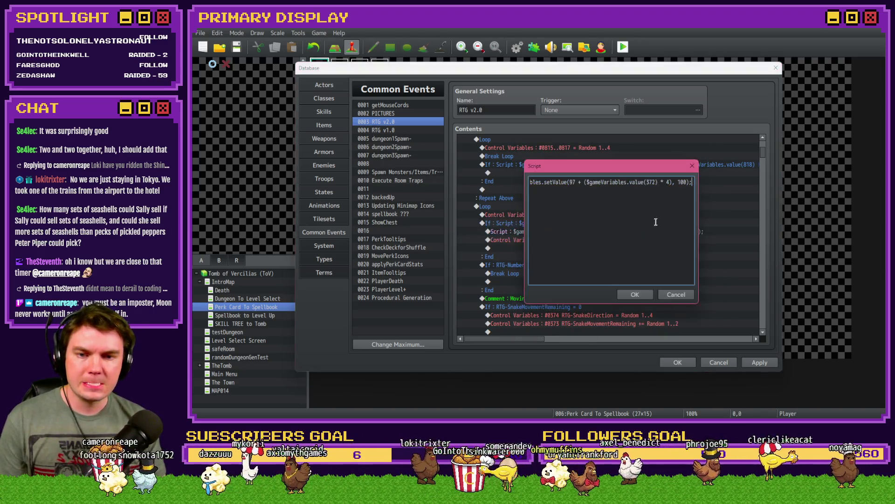
pyautogui.write('366')
pyautogui.click(639, 297)
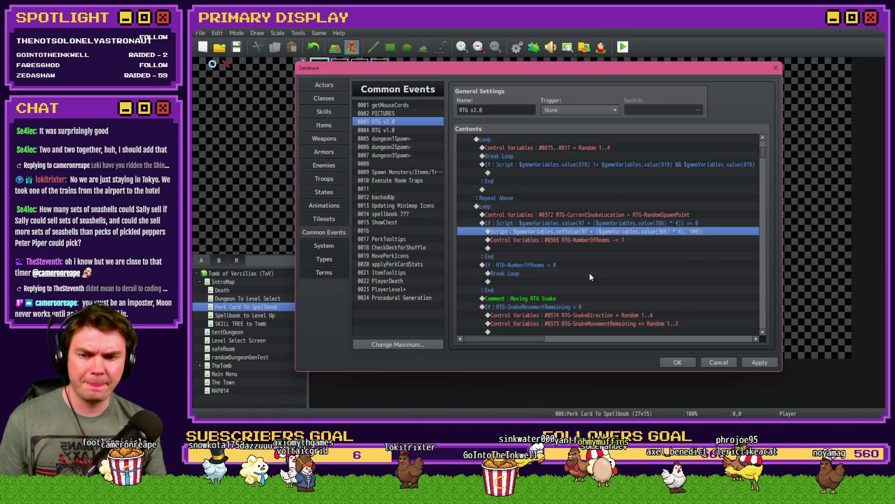
pyautogui.doubleClick(554, 268)
pyautogui.press('Escape')
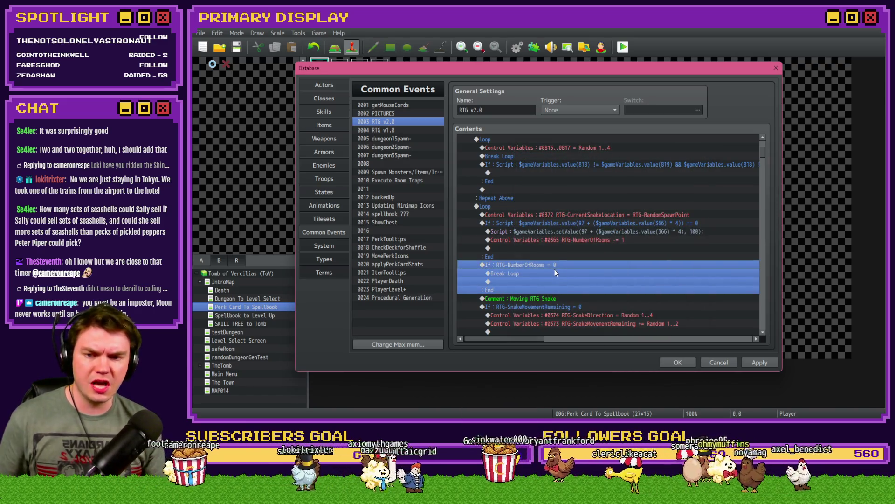
# Delete the Control Variables #0372 snake location assignment line
pyautogui.scroll(-4, 555, 270)
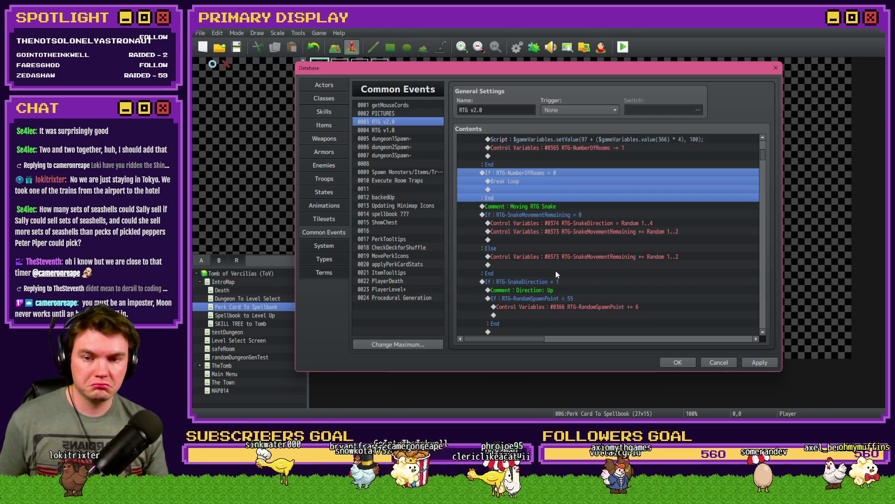
pyautogui.scroll(-2, 555, 272)
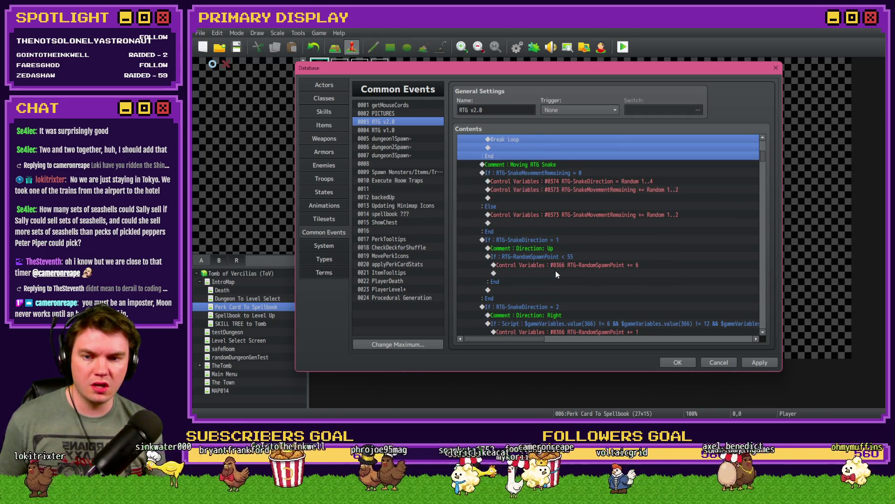
pyautogui.scroll(4, 555, 272)
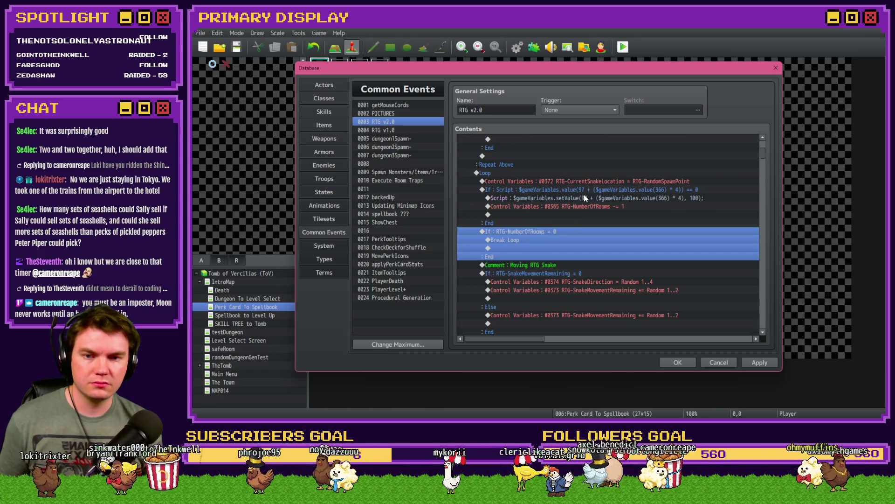
pyautogui.click(587, 182)
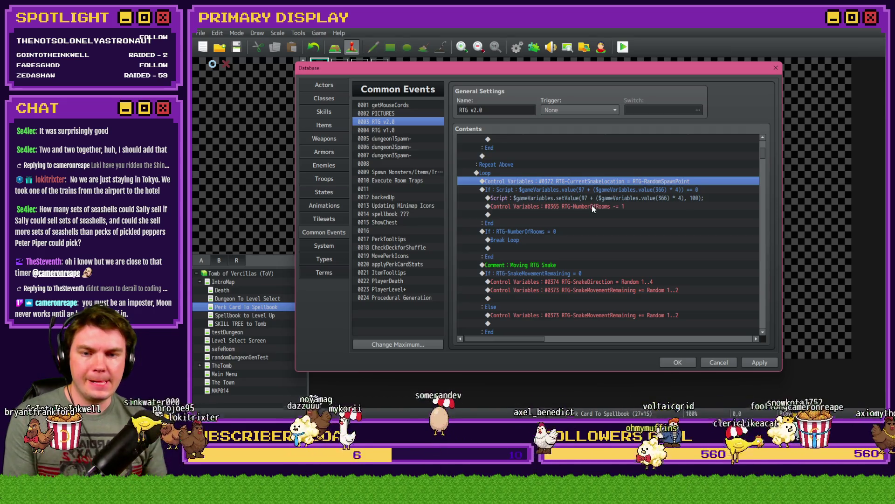
pyautogui.press('Delete')
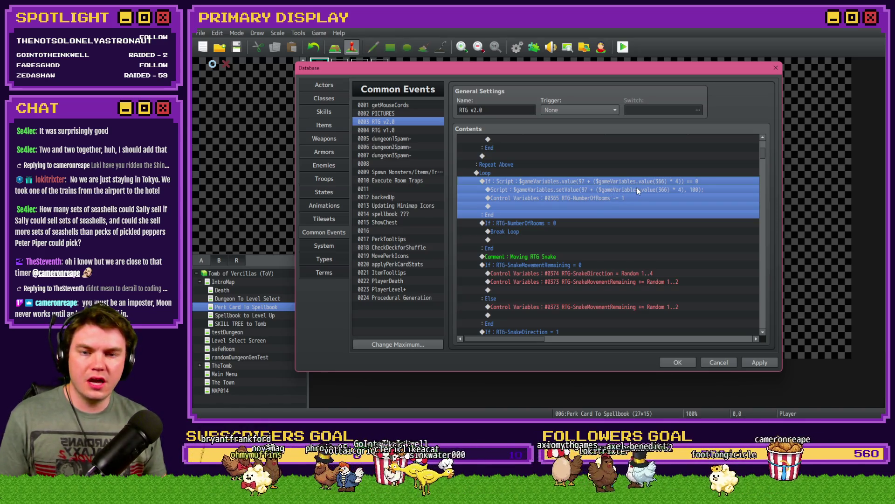
# Inspect the If : Script block and the If : RTG-NumberOfRooms = 0 block
pyautogui.moveTo(693, 181); pyautogui.dragTo(698, 185)
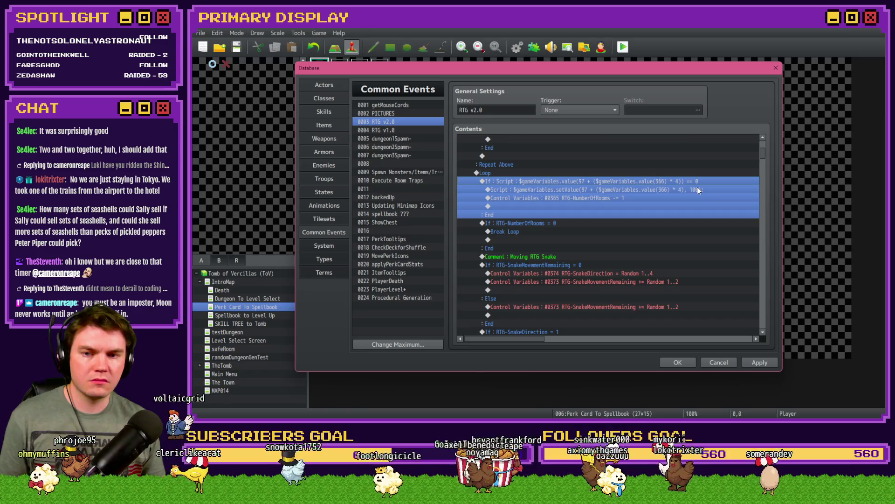
pyautogui.click(696, 192)
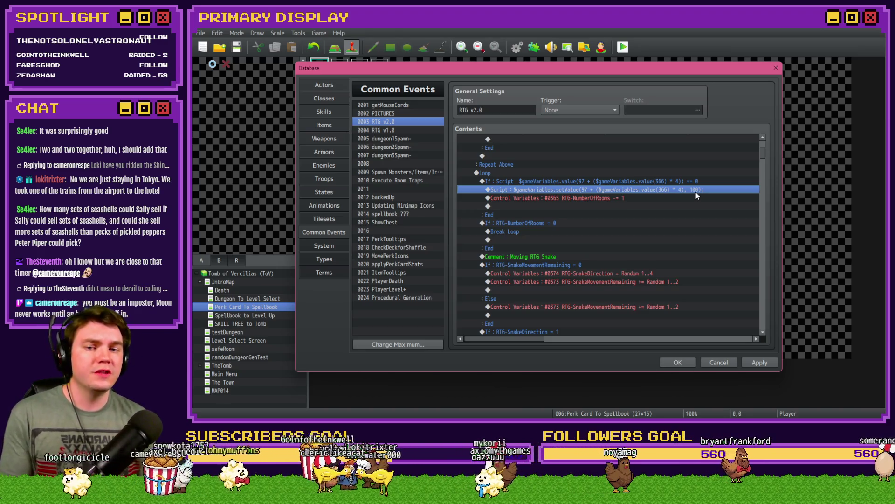
pyautogui.click(646, 197)
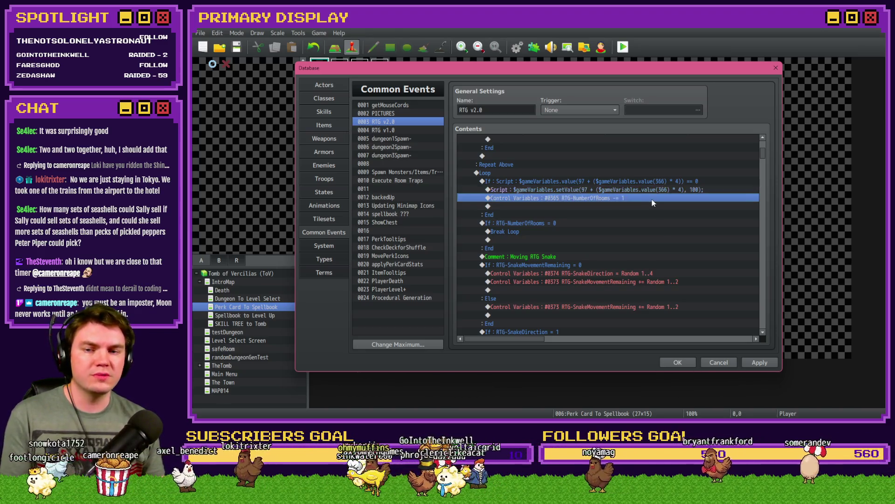
pyautogui.click(579, 181)
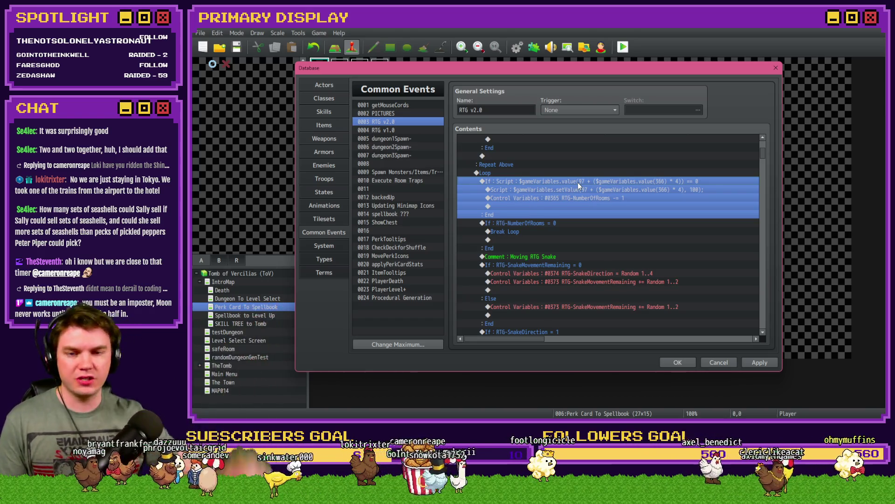
pyautogui.click(550, 223)
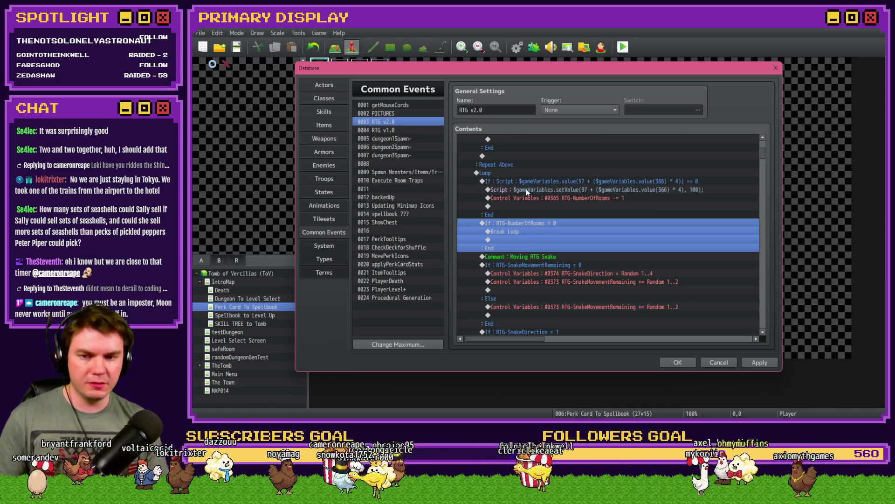
pyautogui.scroll(-3, 567, 226)
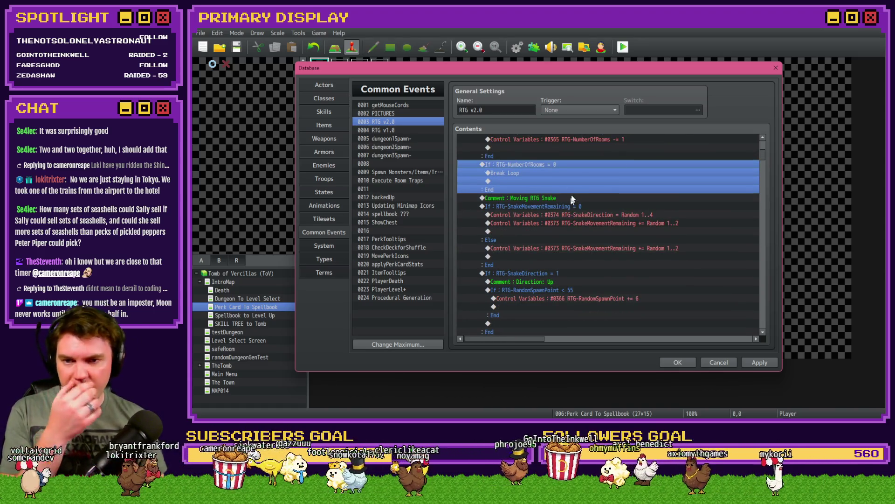
# Select the RTG-SnakeMovementRemaining = 0 branch and its #0374 snake direction line
pyautogui.click(572, 198)
pyautogui.click(577, 214)
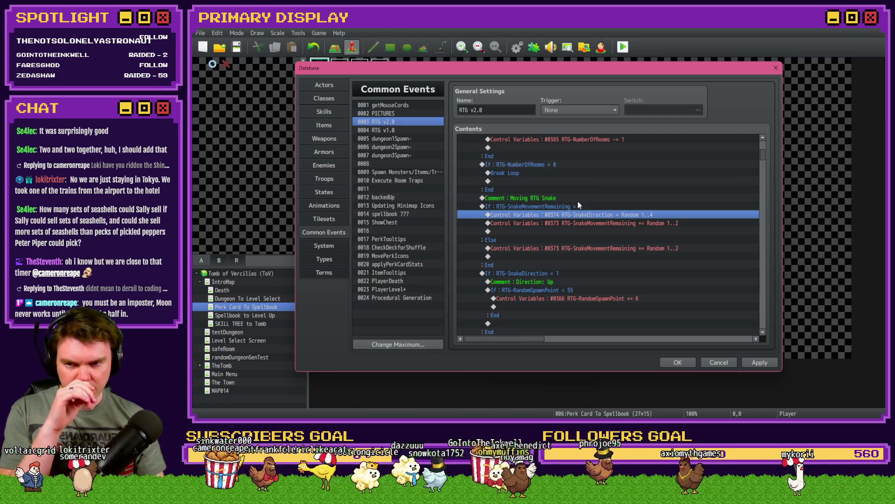
pyautogui.click(578, 206)
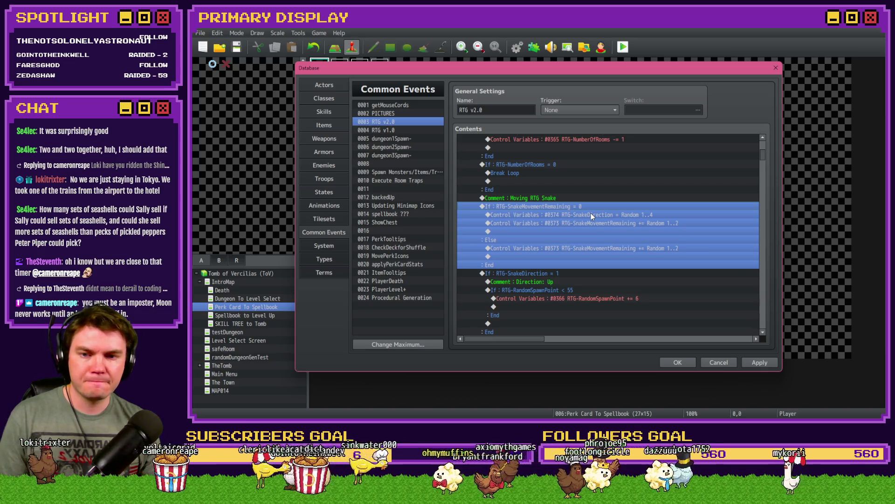
pyautogui.click(579, 215)
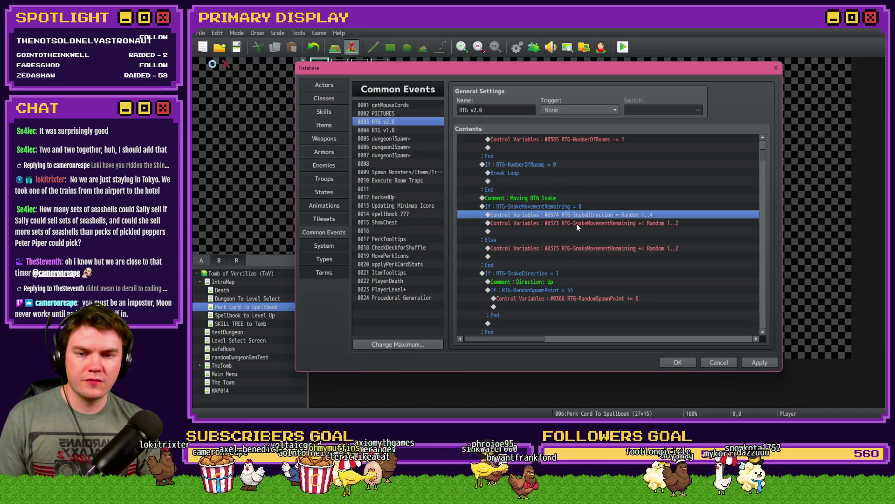
pyautogui.click(581, 206)
pyautogui.click(581, 211)
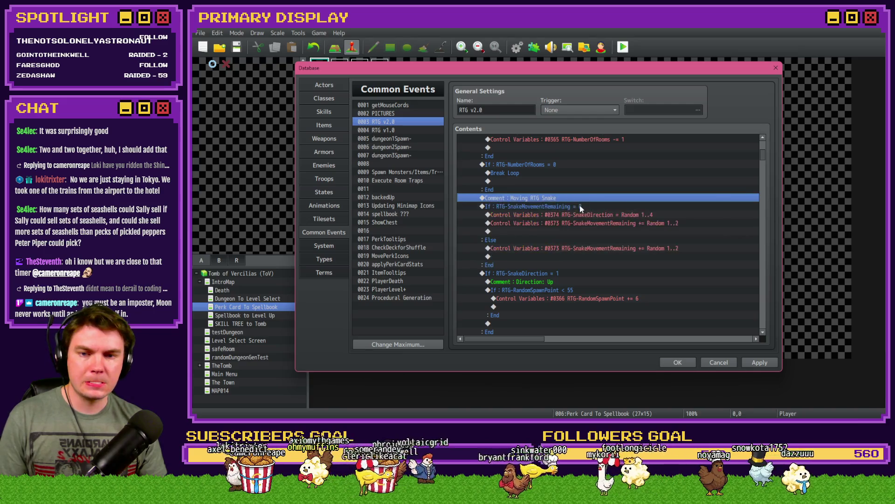
pyautogui.click(580, 215)
pyautogui.click(580, 215)
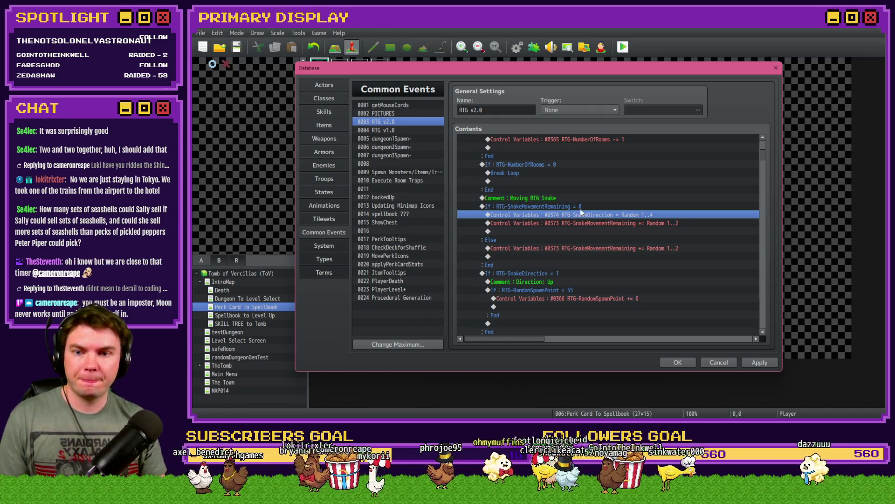
pyautogui.click(580, 207)
pyautogui.scroll(-1, 580, 220)
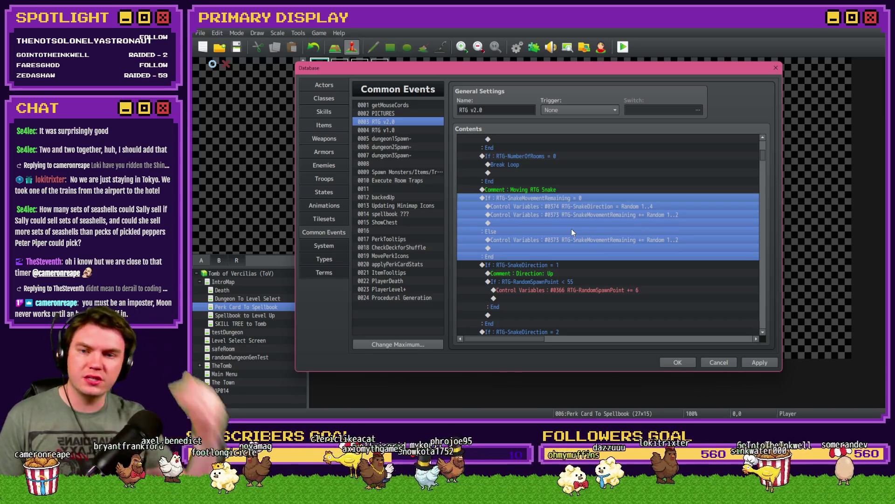
pyautogui.doubleClick(525, 197)
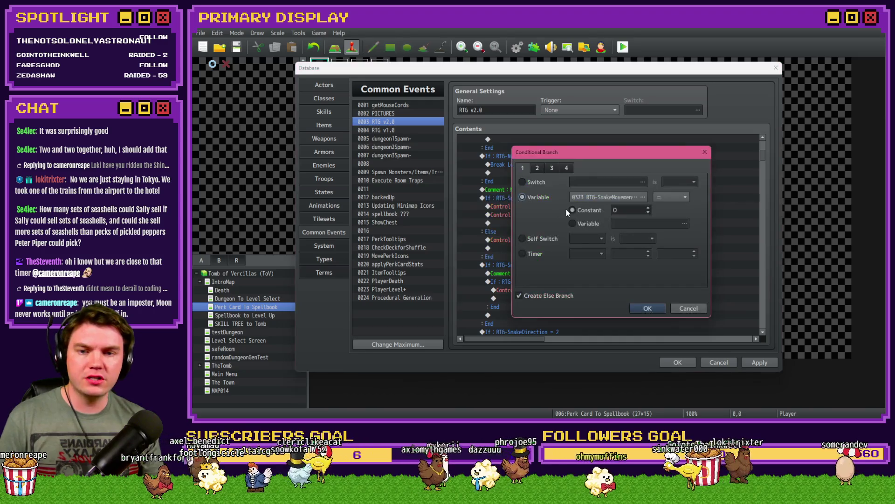
pyautogui.press('Escape')
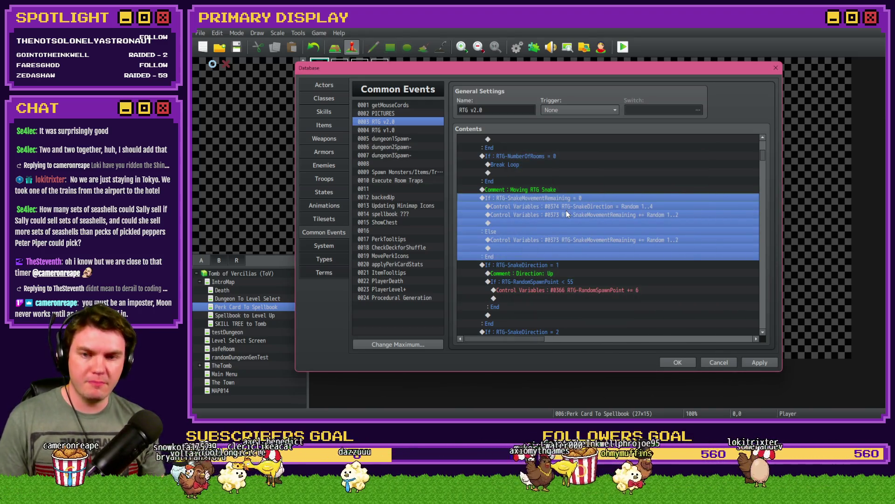
pyautogui.click(571, 191)
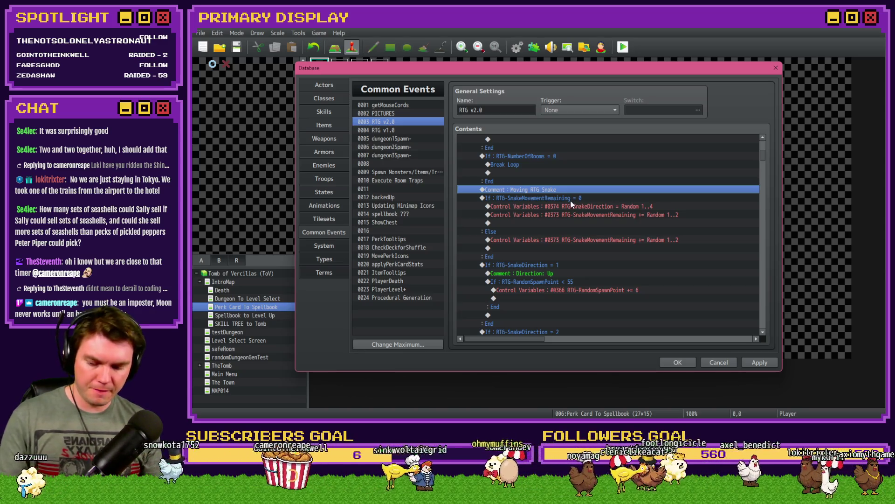
pyautogui.click(573, 196)
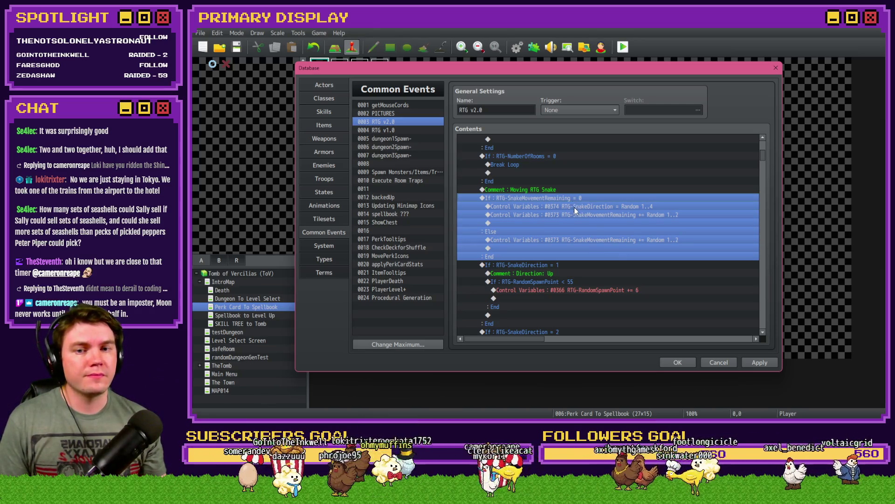
pyautogui.click(573, 206)
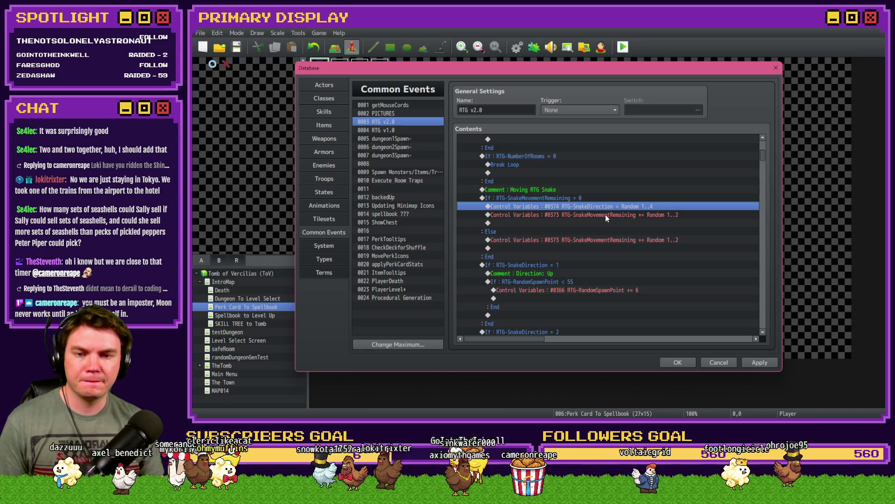
pyautogui.click(606, 215)
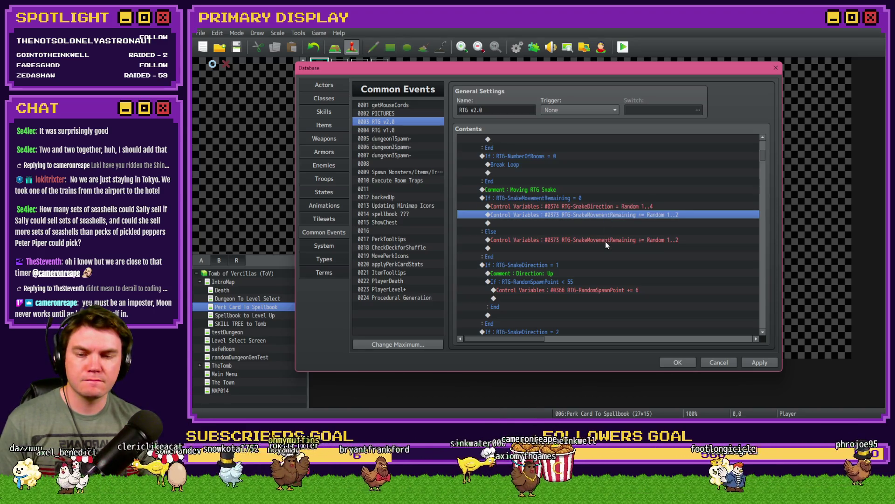
pyautogui.click(578, 199)
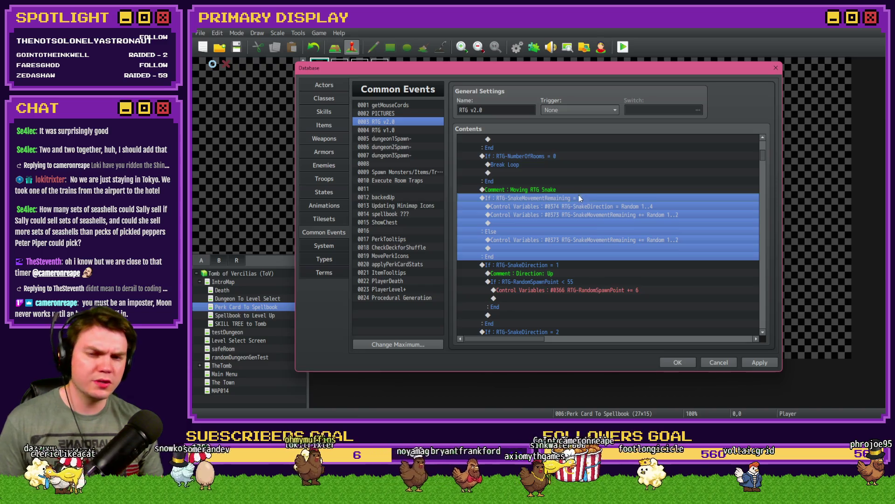
pyautogui.scroll(-2, 560, 271)
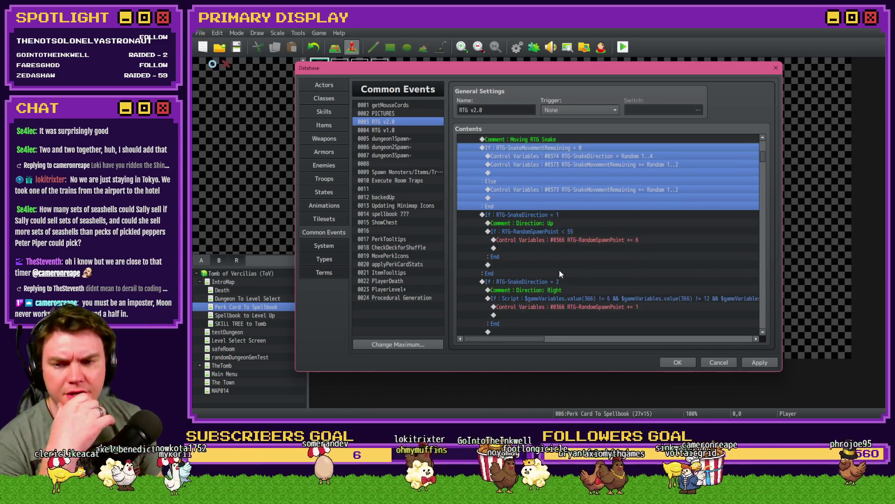
pyautogui.click(562, 223)
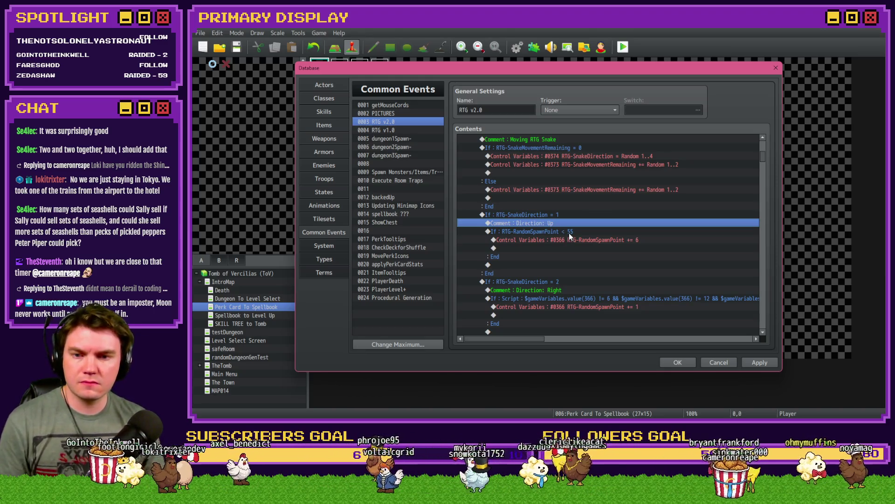
pyautogui.click(569, 233)
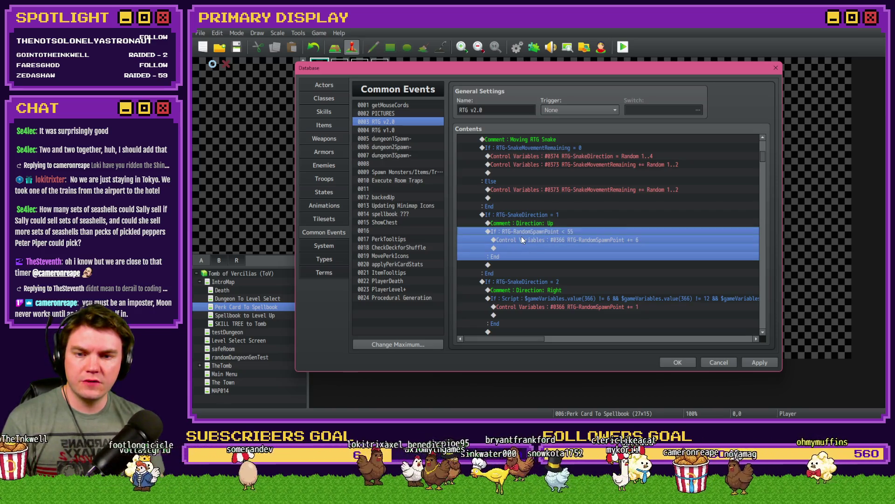
pyautogui.click(562, 239)
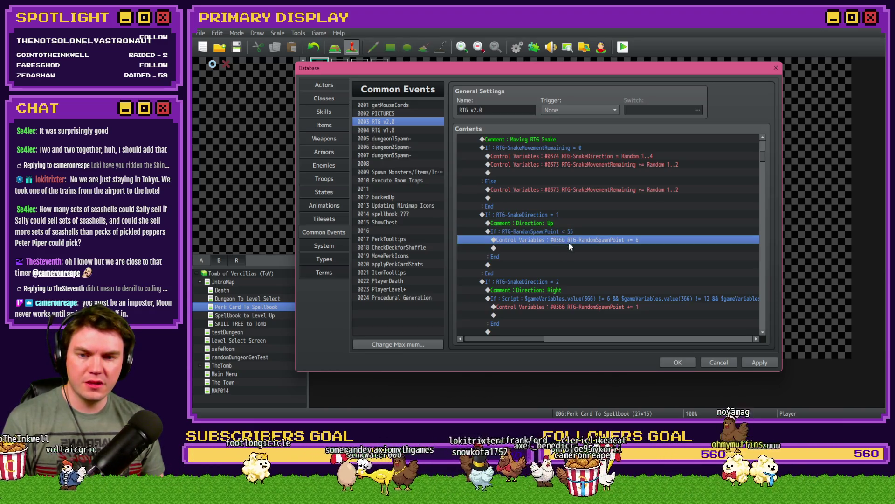
pyautogui.doubleClick(569, 243)
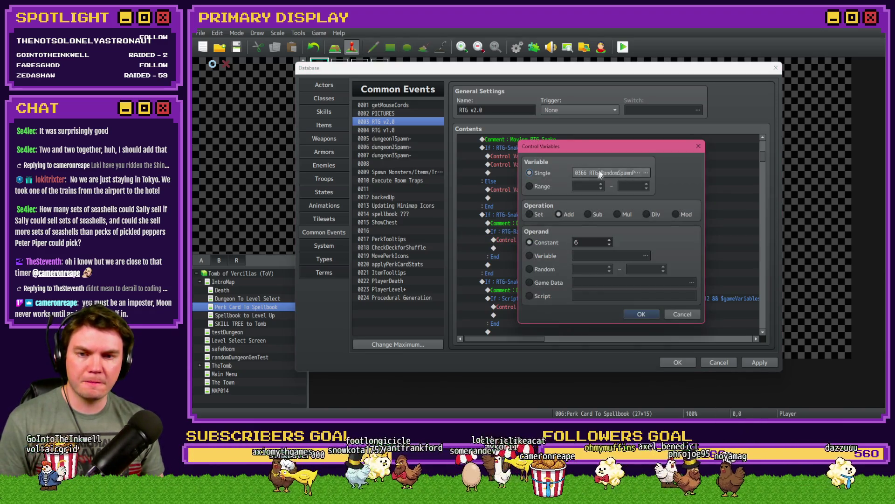
pyautogui.press('Escape')
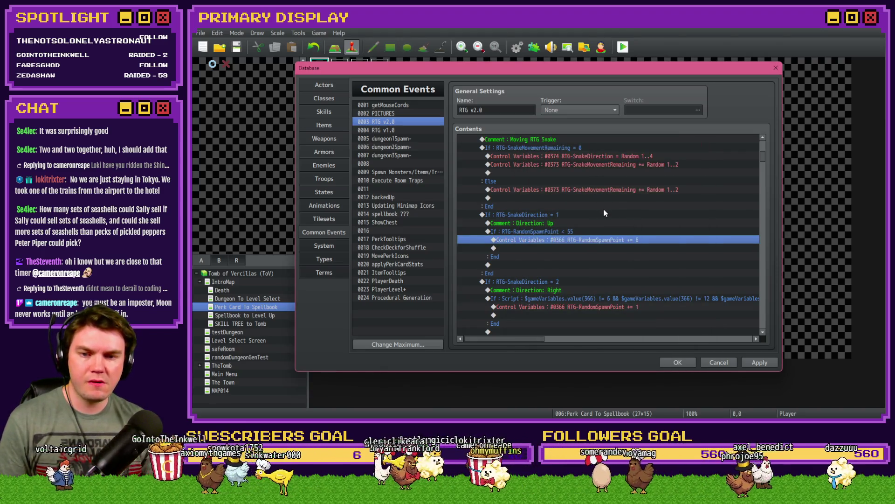
pyautogui.scroll(-2, 559, 248)
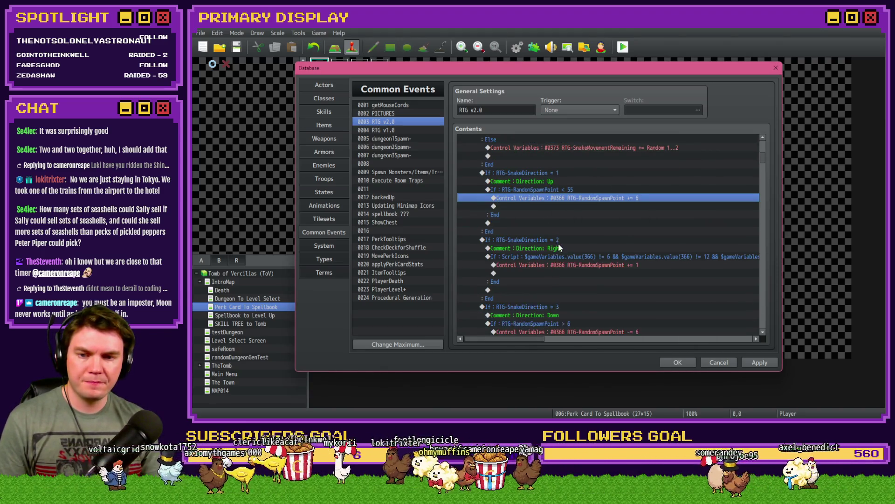
pyautogui.click(561, 256)
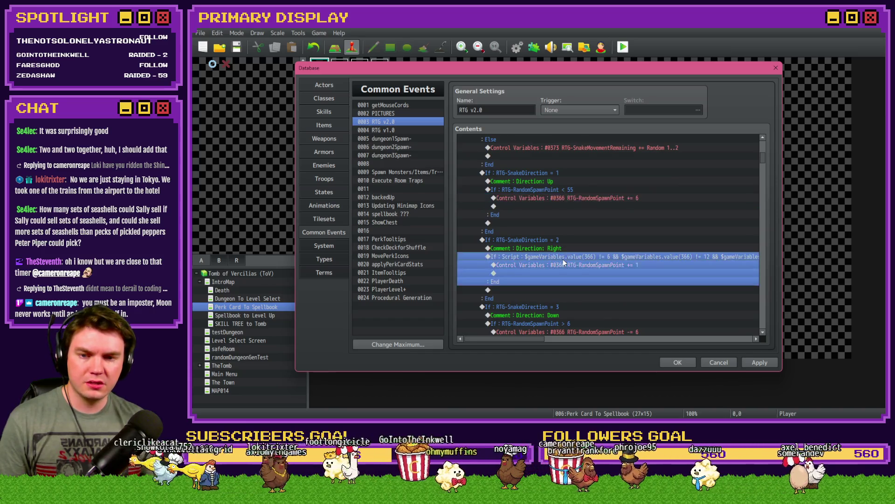
pyautogui.moveTo(537, 338)
pyautogui.mouseDown()
pyautogui.moveTo(746, 350)
pyautogui.moveTo(560, 269)
pyautogui.mouseUp()
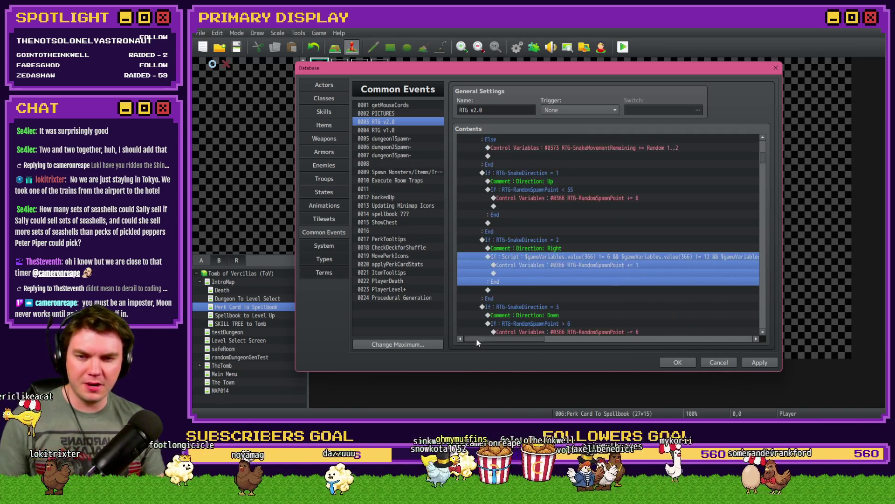
pyautogui.click(560, 265)
pyautogui.scroll(-2, 572, 268)
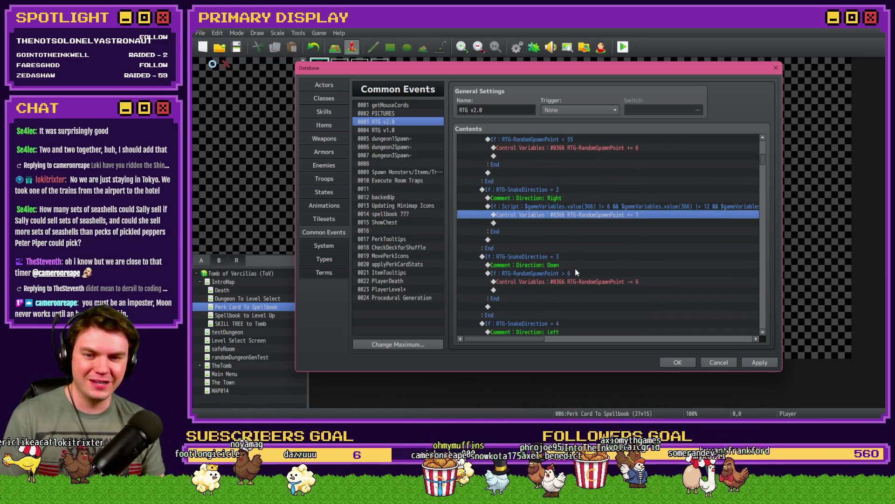
pyautogui.scroll(-2, 578, 261)
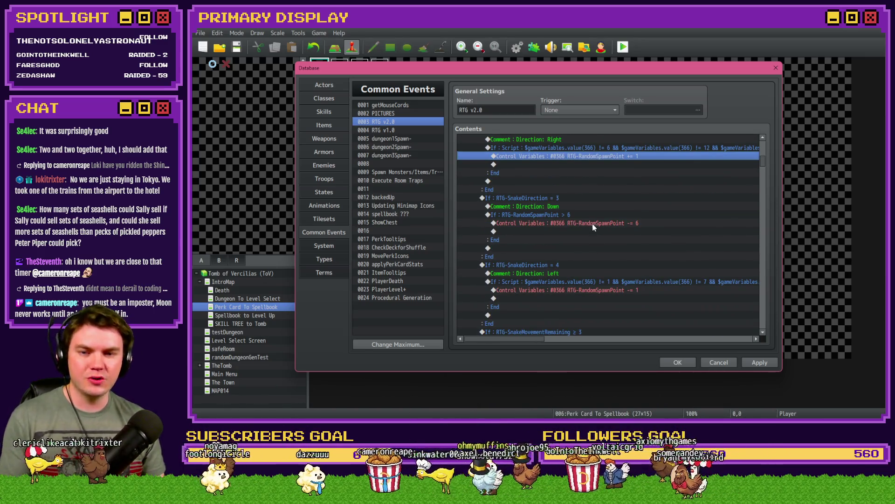
pyautogui.scroll(-2, 592, 225)
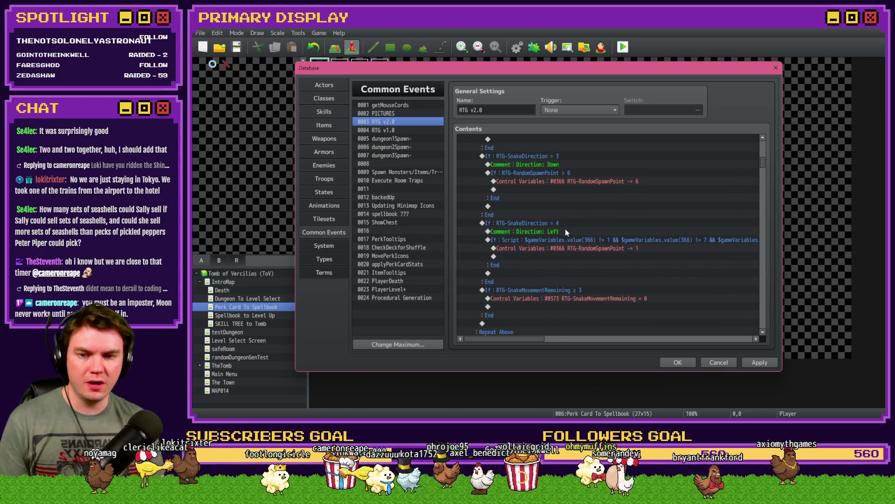
pyautogui.scroll(-1, 565, 236)
pyautogui.scroll(-2, 583, 236)
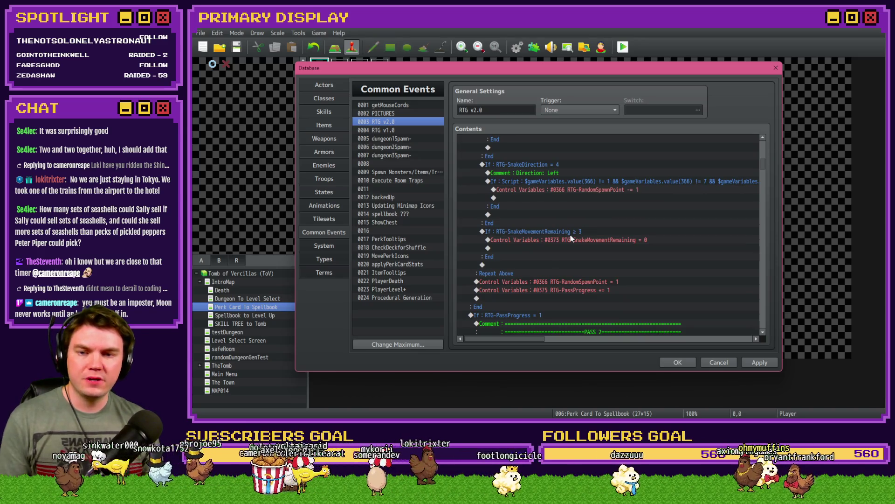
pyautogui.doubleClick(570, 234)
pyautogui.press('Escape')
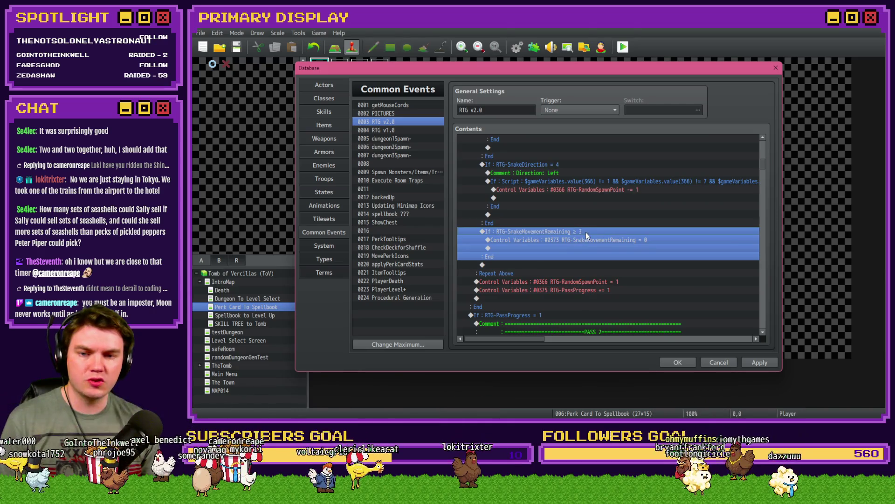
pyautogui.click(585, 239)
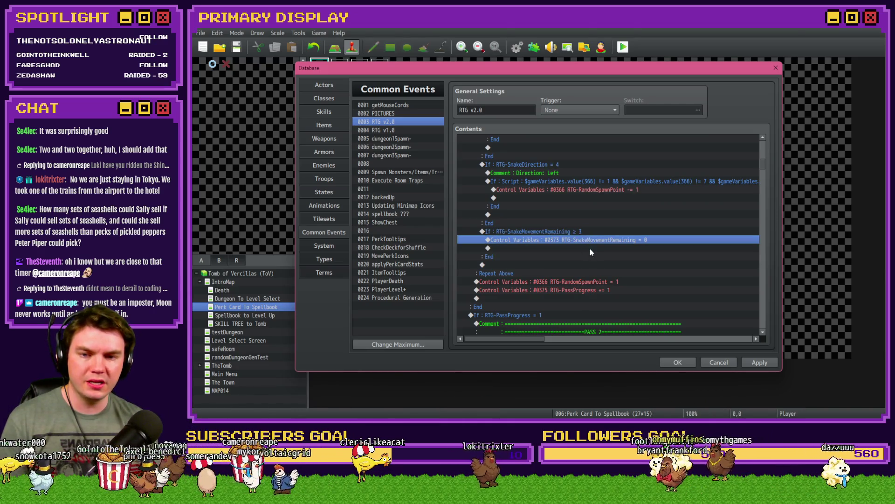
pyautogui.click(586, 233)
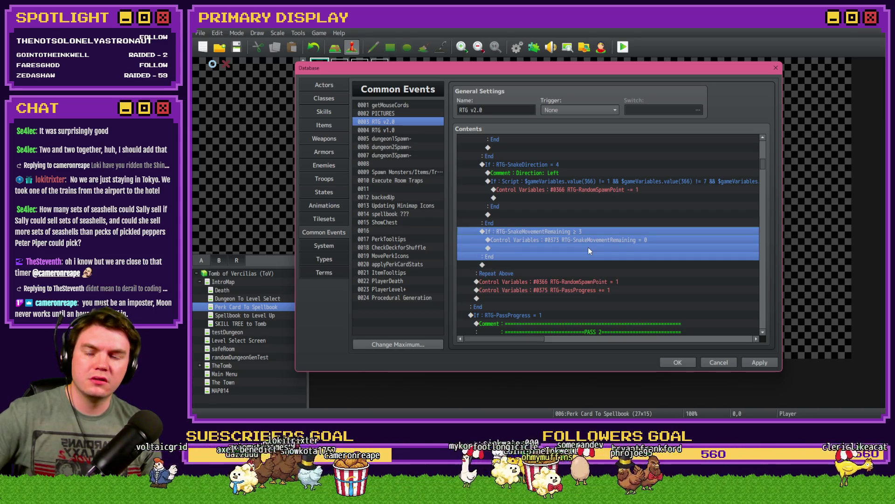
pyautogui.scroll(2, 589, 248)
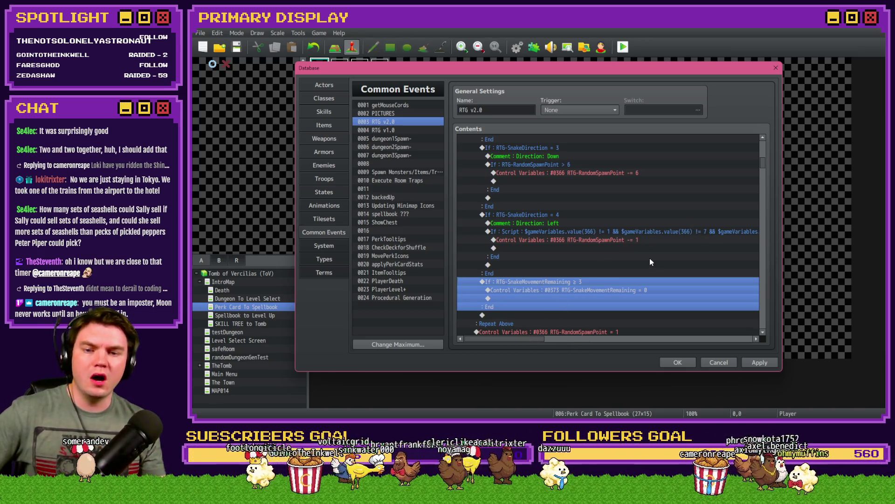
pyautogui.scroll(-2, 601, 263)
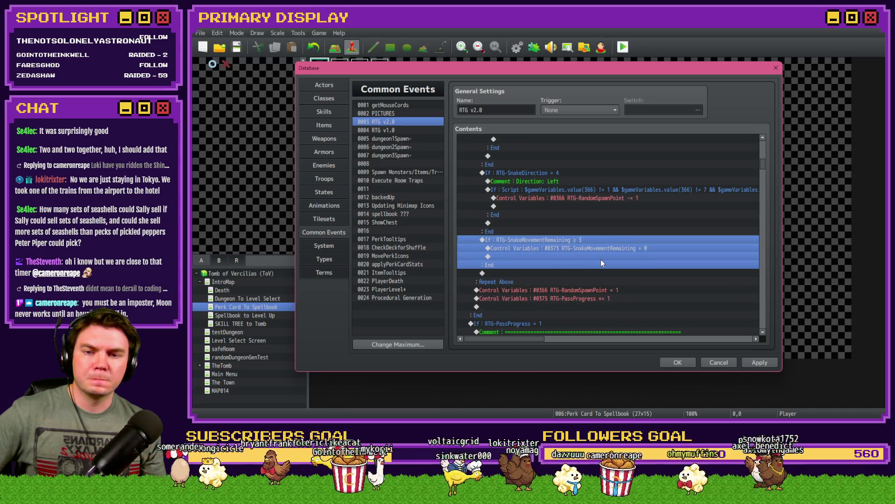
pyautogui.moveTo(539, 200); pyautogui.dragTo(546, 190)
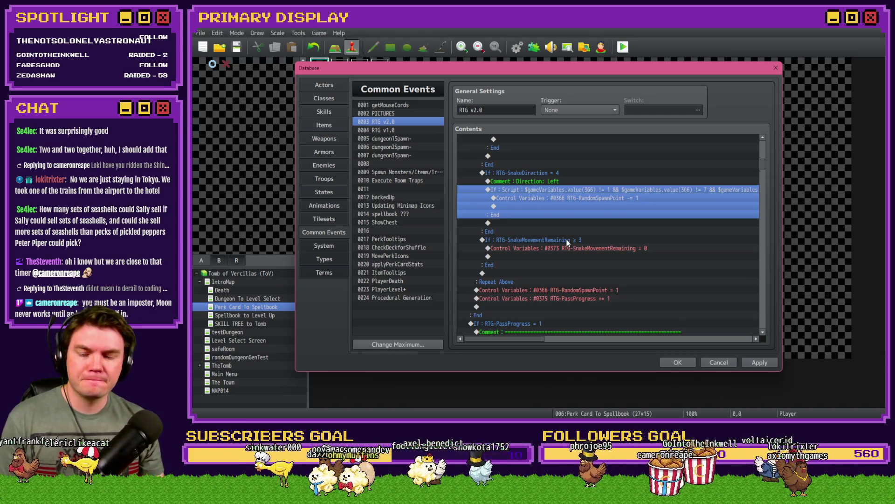
pyautogui.moveTo(557, 185)
pyautogui.mouseDown()
pyautogui.moveTo(556, 177)
pyautogui.moveTo(555, 189)
pyautogui.mouseUp()
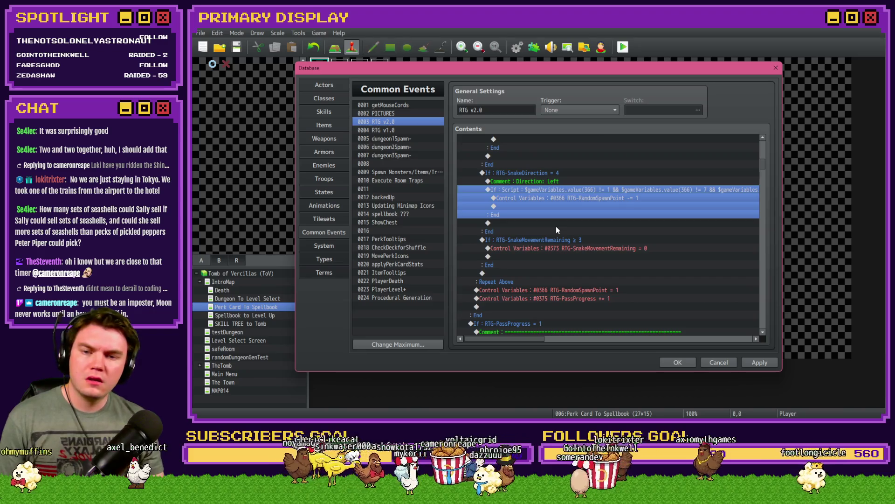
pyautogui.scroll(-2, 560, 231)
pyautogui.scroll(1, 561, 234)
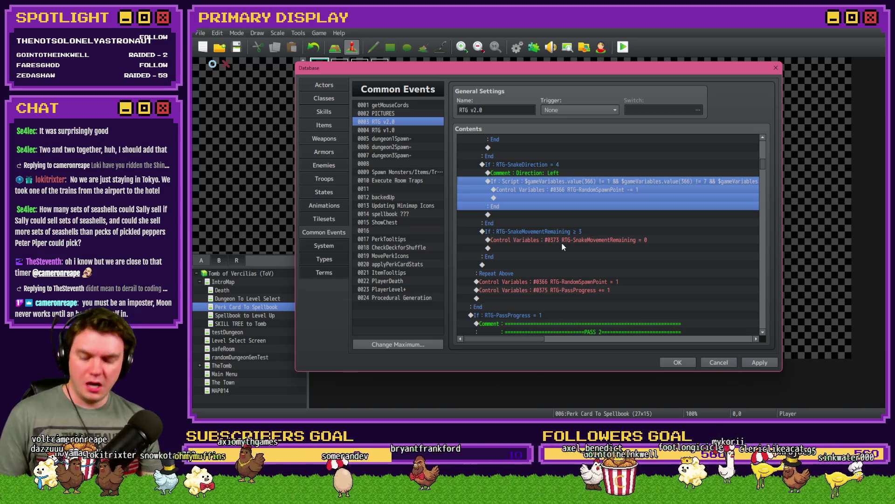
pyautogui.hotkey('alt', 'Tab')
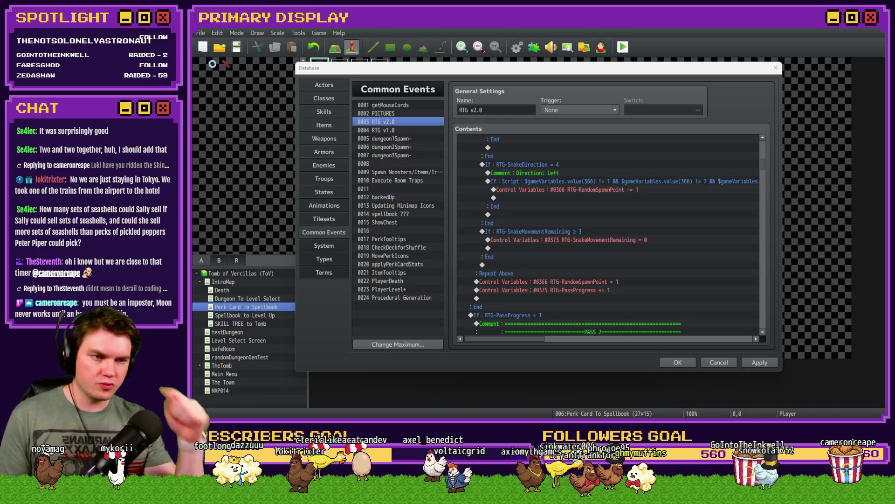
# Select the Left branch's If : Script condition block on variable 366
pyautogui.click(723, 181)
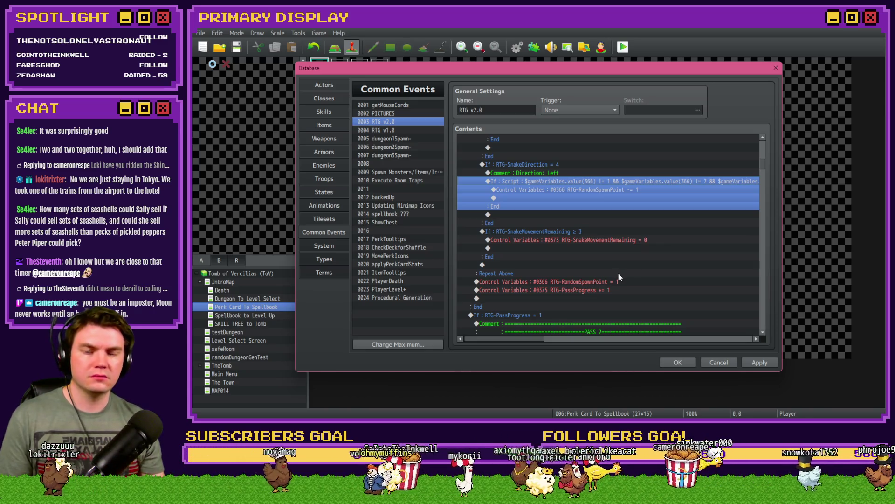
# Locate the snake movement loop and the loop that re-rolls portal variables
pyautogui.scroll(10, 618, 273)
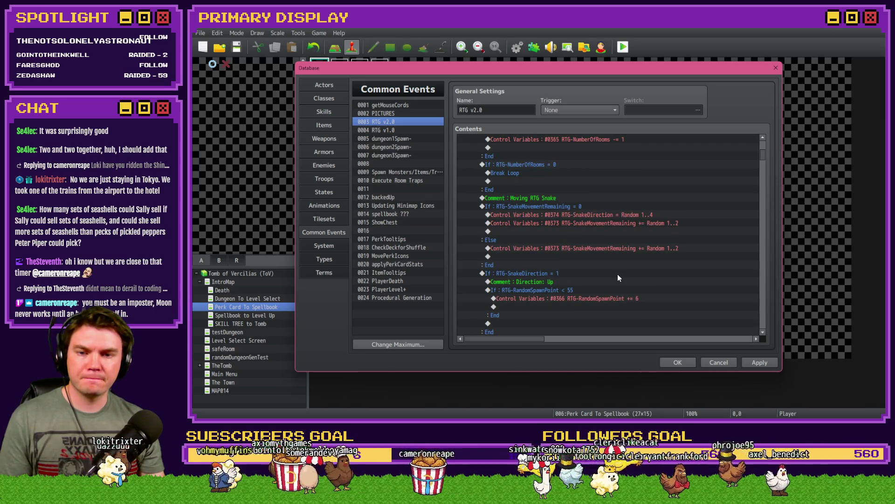
pyautogui.scroll(5, 618, 259)
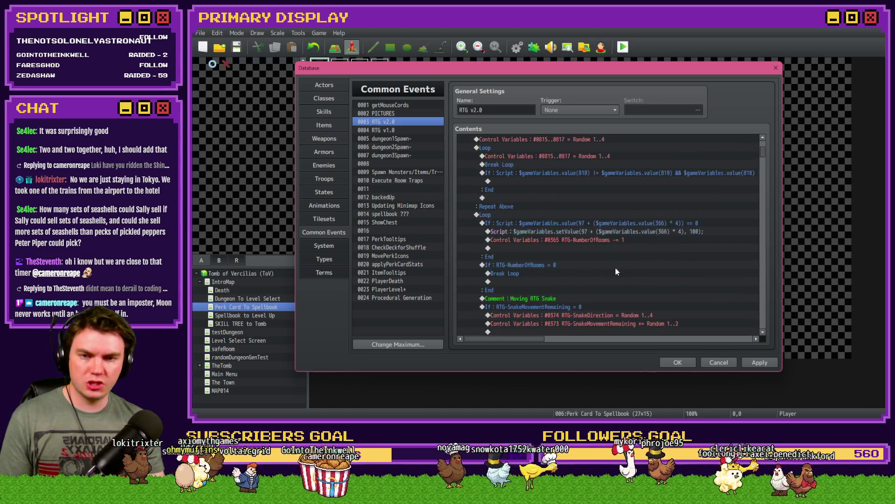
pyautogui.click(497, 208)
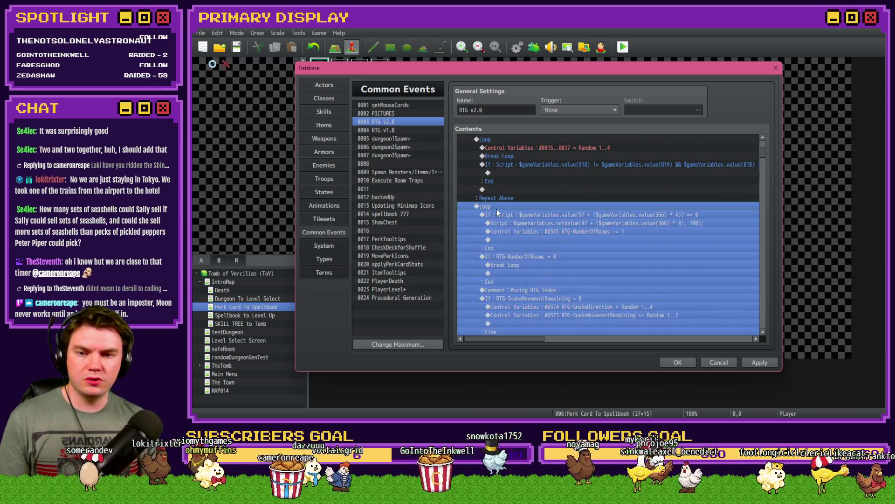
pyautogui.scroll(1, 510, 174)
pyautogui.click(520, 222)
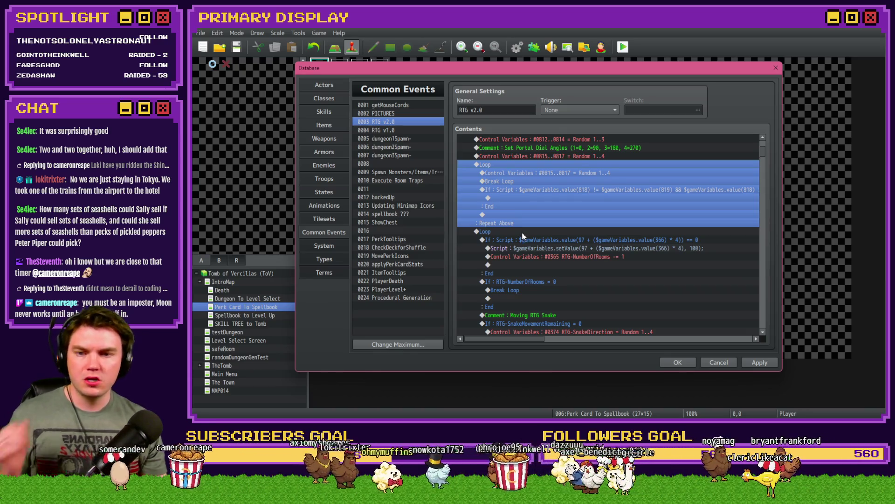
pyautogui.scroll(1, 522, 236)
pyautogui.scroll(3, 522, 241)
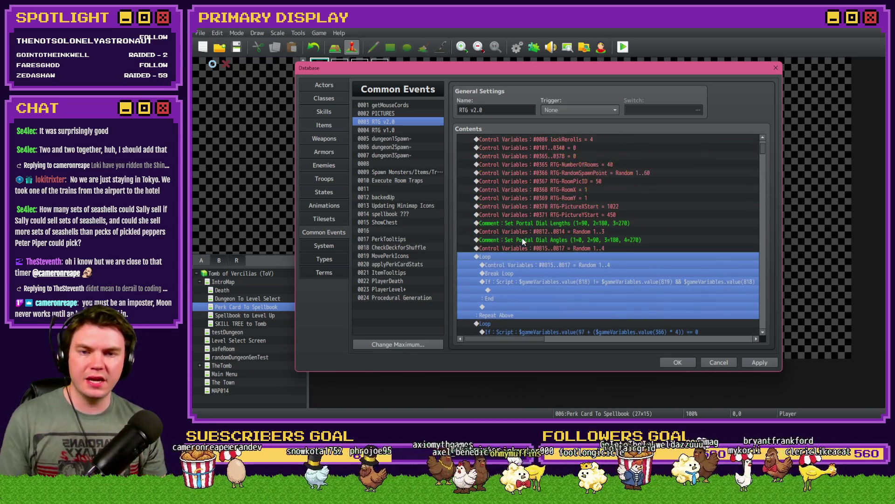
pyautogui.scroll(-5, 559, 275)
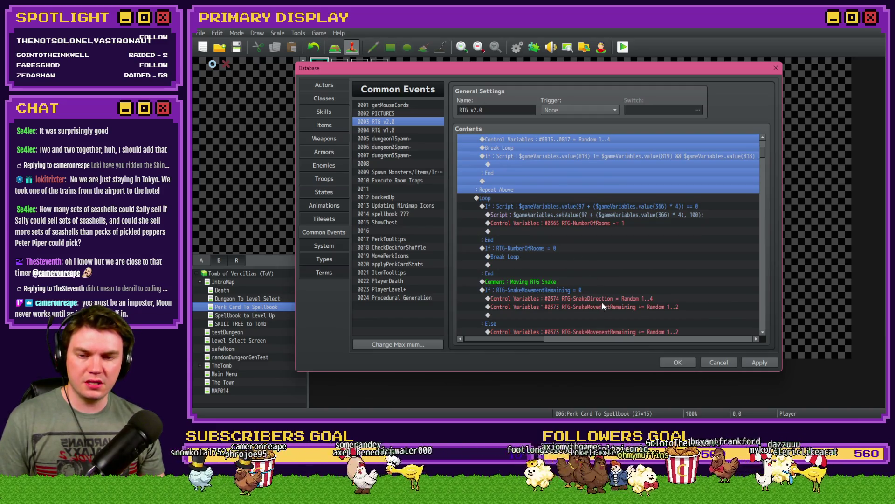
# Paste the Control Variables #0373 += Random 1..2 command above the snake Loop and open it
pyautogui.click(605, 307)
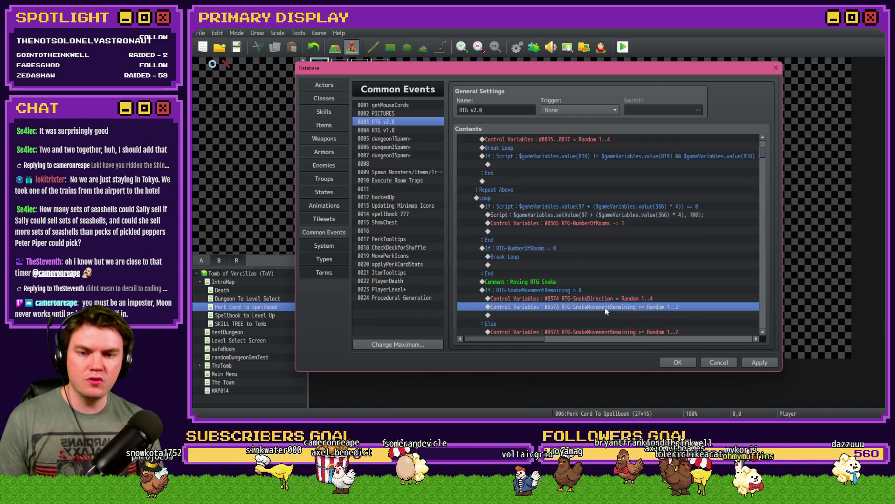
pyautogui.click(525, 200)
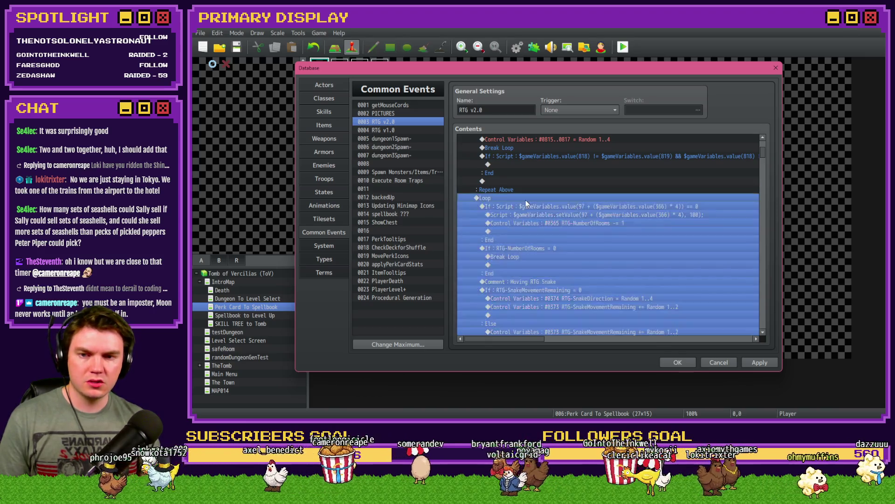
pyautogui.hotkey('ctrl', 'v')
pyautogui.doubleClick(525, 200)
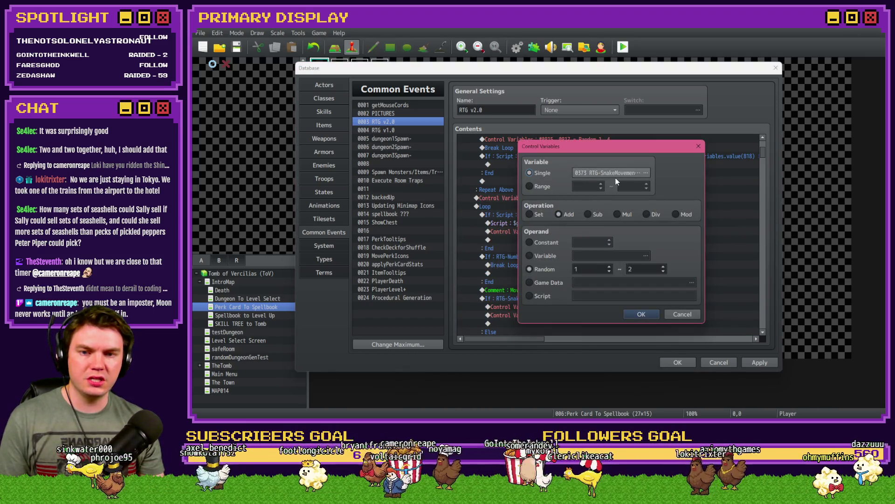
# Change the pasted command to Set RTG-SnakeMovementRemaining to Random 2 ~ 5
pyautogui.click(535, 216)
pyautogui.doubleClick(595, 272)
pyautogui.write('2')
pyautogui.press('Tab')
pyautogui.write('5')
pyautogui.click(642, 314)
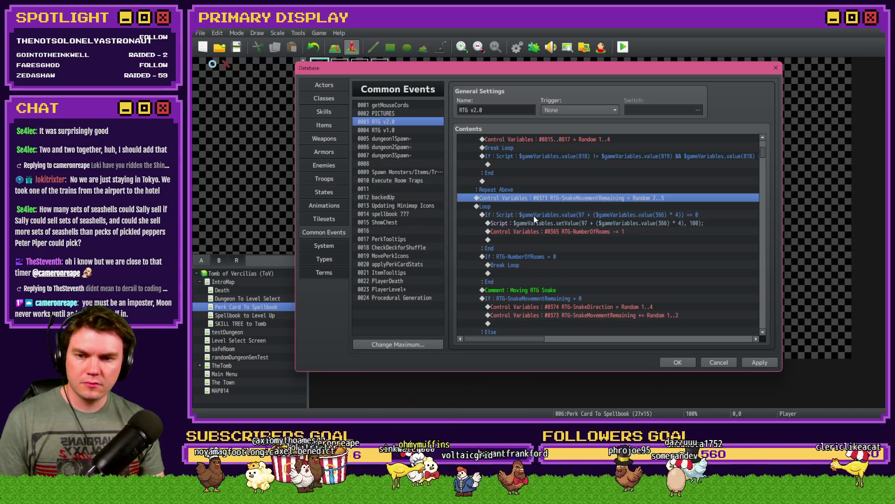
# Move the If RTG-NumberOfRooms = 0 break check to after the SnakeMovementRemaining ≥ 3 block
pyautogui.click(534, 214)
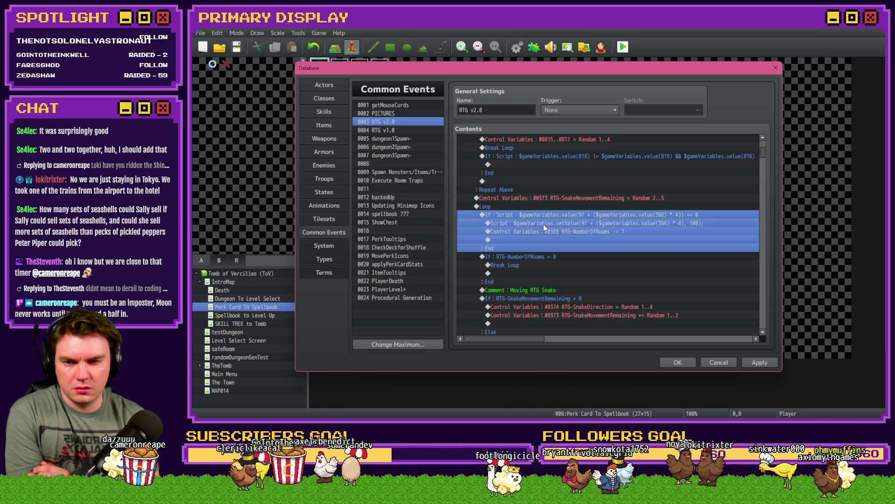
pyautogui.click(545, 208)
pyautogui.click(544, 214)
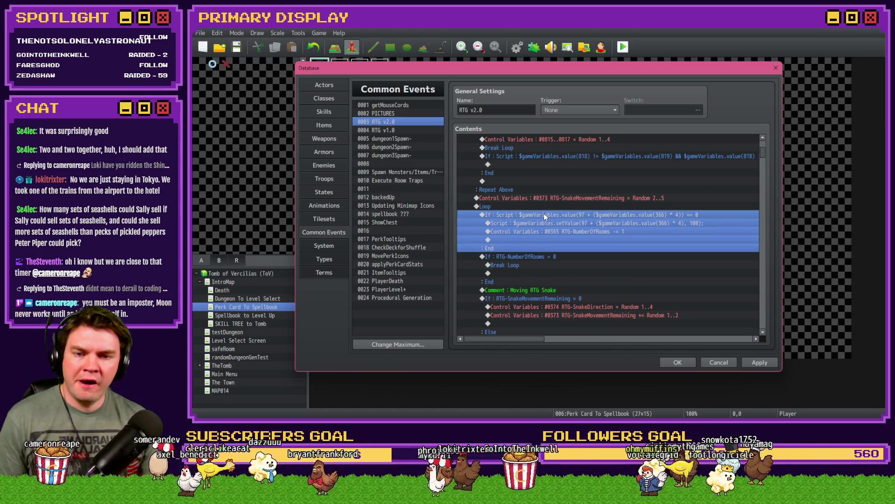
pyautogui.click(547, 256)
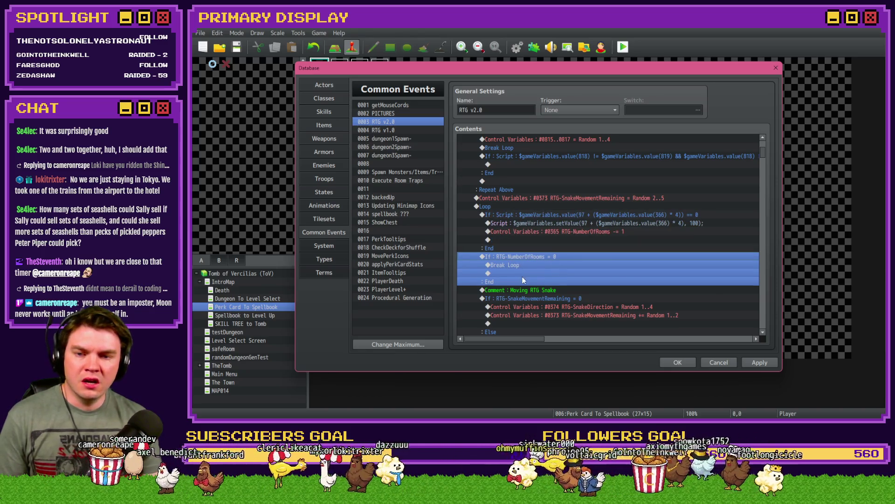
pyautogui.scroll(-5, 526, 272)
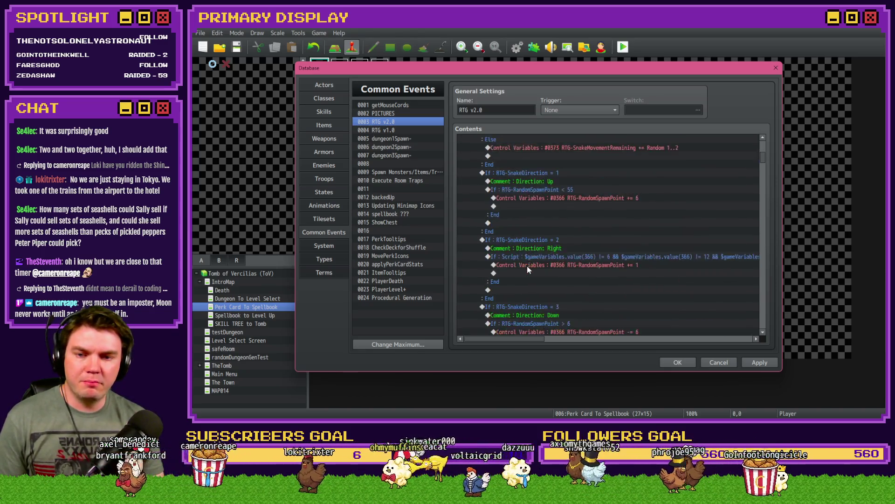
pyautogui.scroll(5, 528, 265)
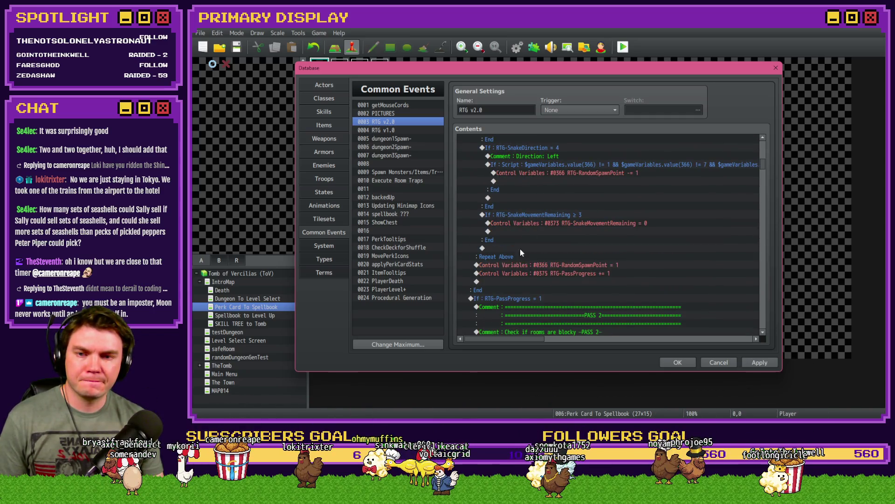
pyautogui.click(514, 210)
pyautogui.scroll(-2, 520, 217)
pyautogui.click(524, 222)
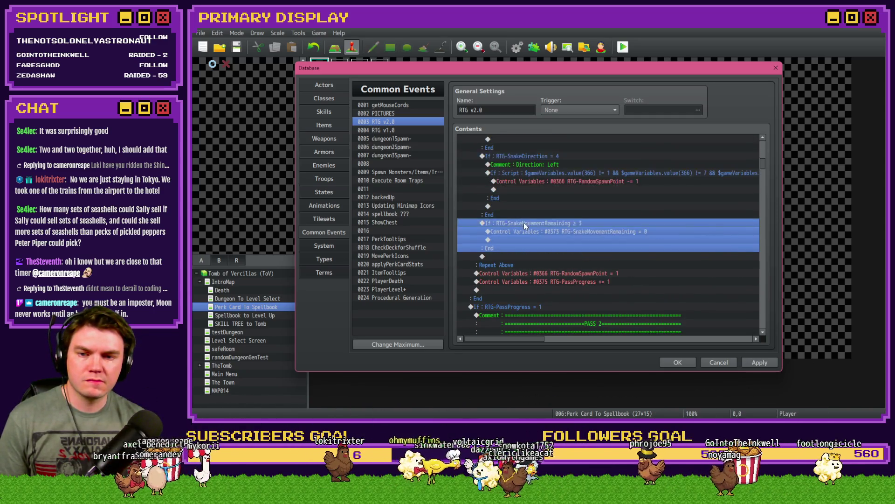
pyautogui.scroll(-2, 523, 223)
pyautogui.click(524, 207)
pyautogui.hotkey('ctrl', 'v')
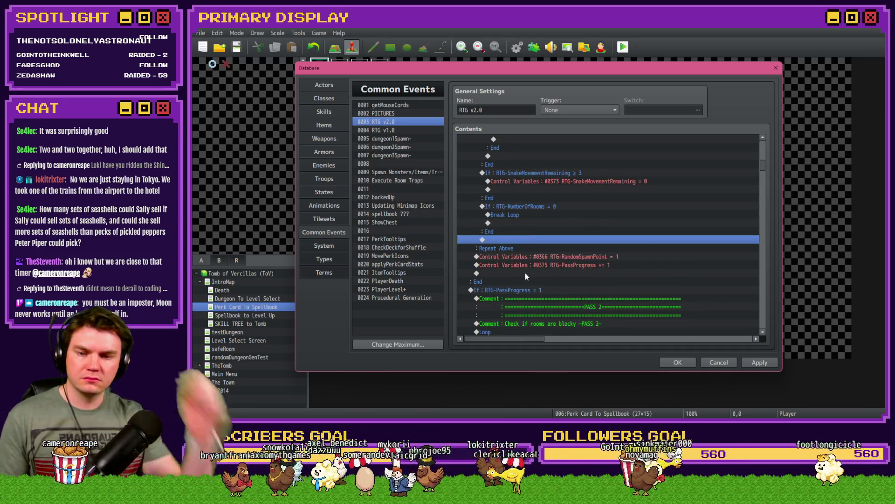
# Delete the If : Script room check block at the start of the snake Loop
pyautogui.scroll(3, 494, 286)
pyautogui.scroll(10, 495, 287)
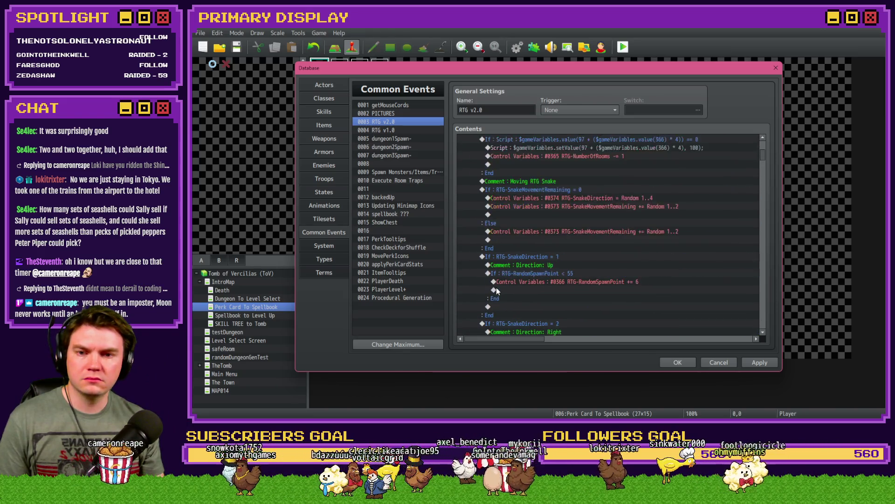
pyautogui.click(512, 215)
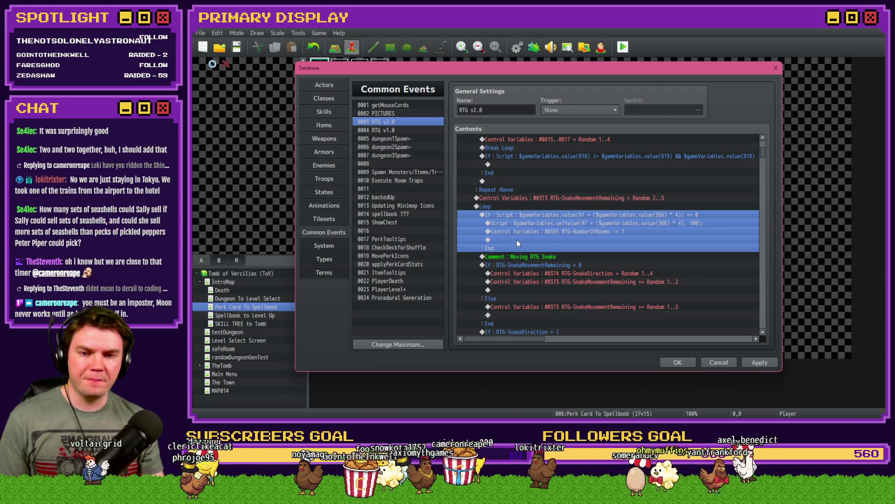
pyautogui.click(553, 232)
pyautogui.click(553, 239)
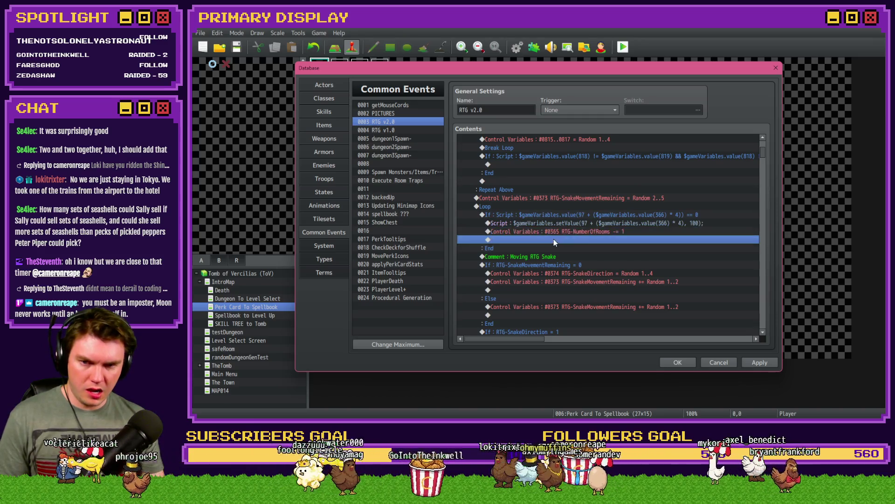
pyautogui.click(536, 206)
pyautogui.click(534, 214)
pyautogui.press('Delete')
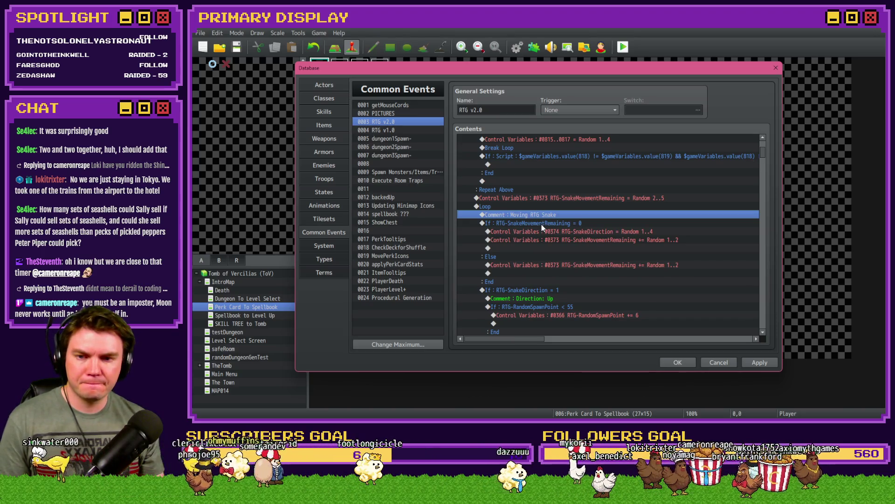
# Review the SnakeMovementRemaining = 0 branch and the NumberOfRooms break check
pyautogui.click(542, 224)
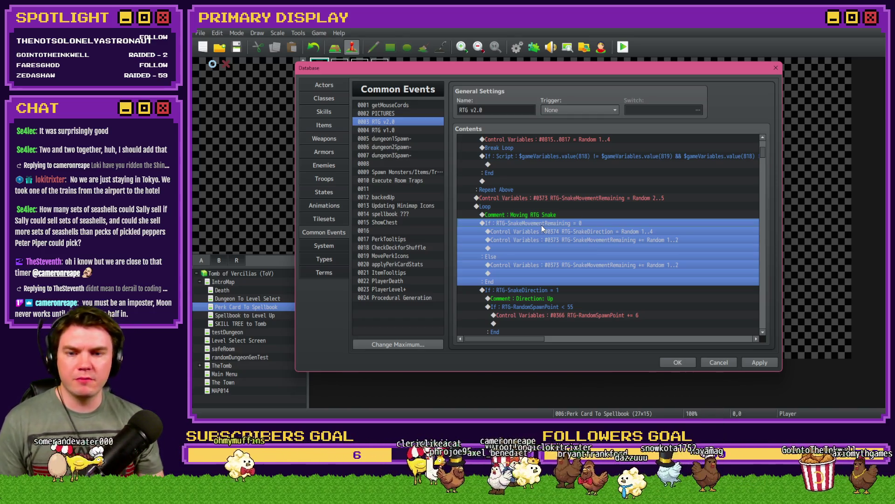
pyautogui.click(582, 231)
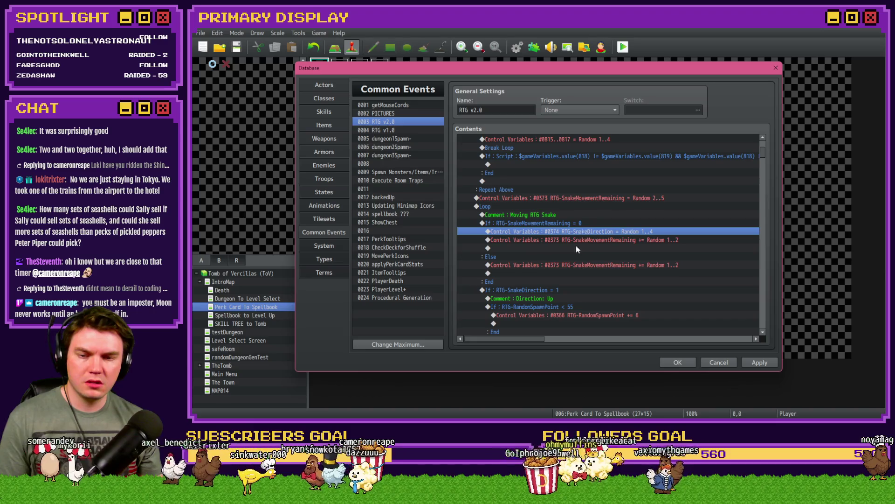
pyautogui.click(570, 225)
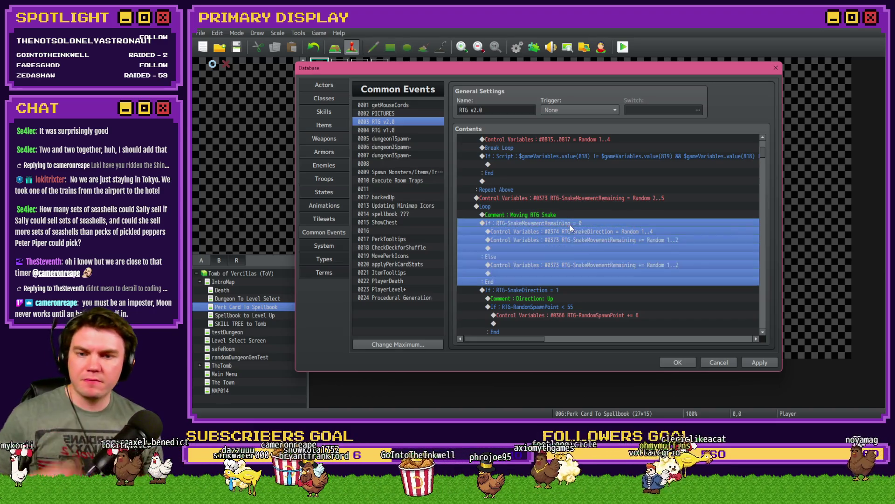
pyautogui.scroll(-8, 570, 225)
pyautogui.click(532, 207)
pyautogui.scroll(5, 537, 216)
pyautogui.scroll(5, 523, 240)
pyautogui.scroll(1, 532, 249)
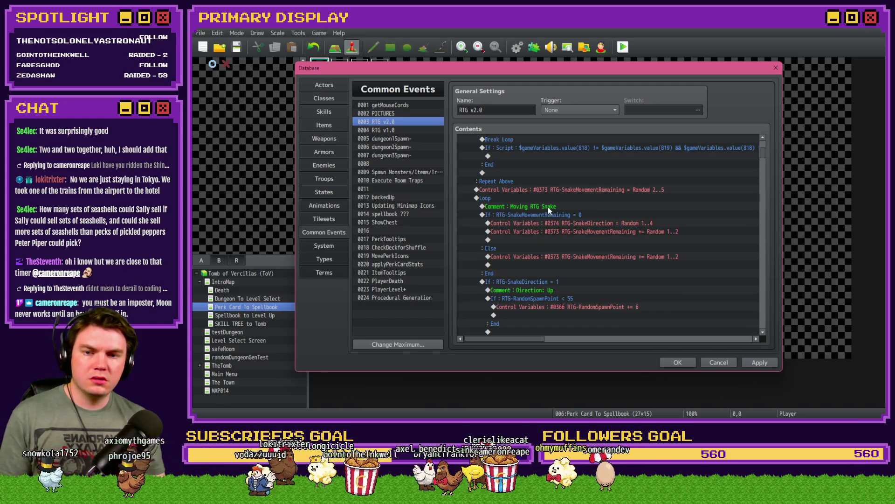
# Open the Event Commands list at the SnakeMovementRemaining If…Else block
pyautogui.click(545, 206)
pyautogui.press('Insert')
pyautogui.press('Escape')
pyautogui.click(563, 216)
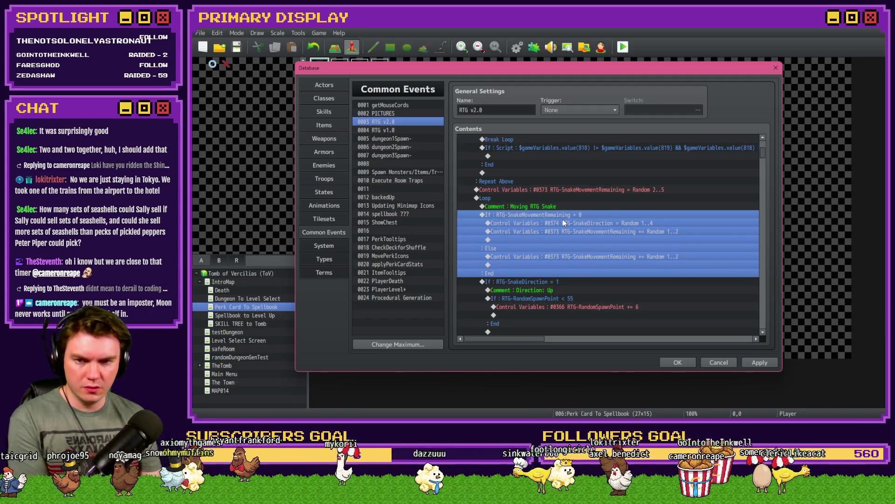
pyautogui.doubleClick(565, 219)
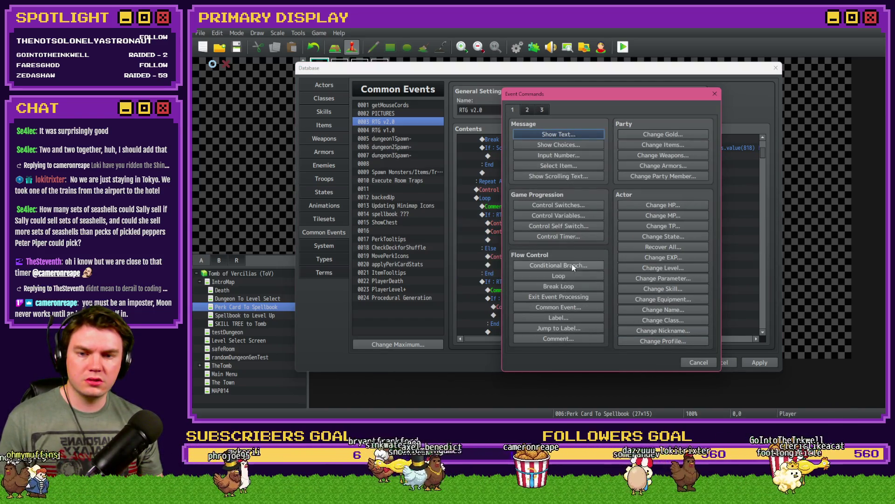
# Insert Jump to Label 'startAgain' in the SnakeMovementRemaining = 0 branch
pyautogui.click(577, 318)
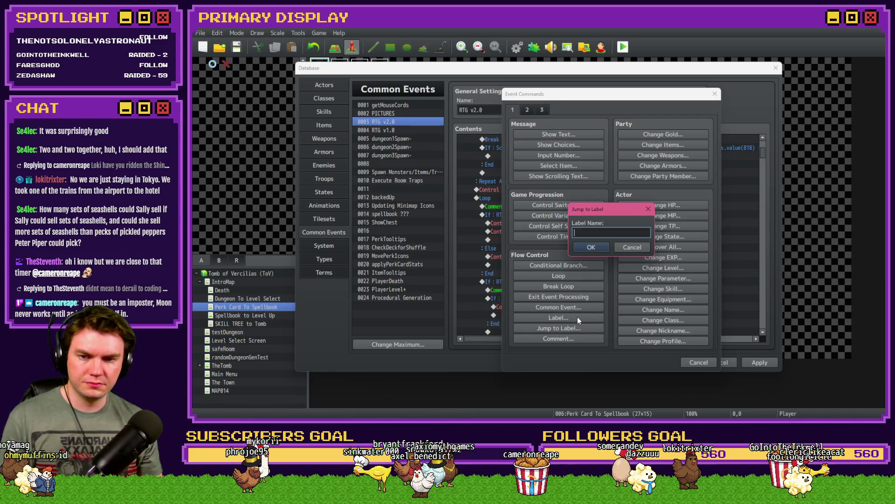
pyautogui.write('startAgain')
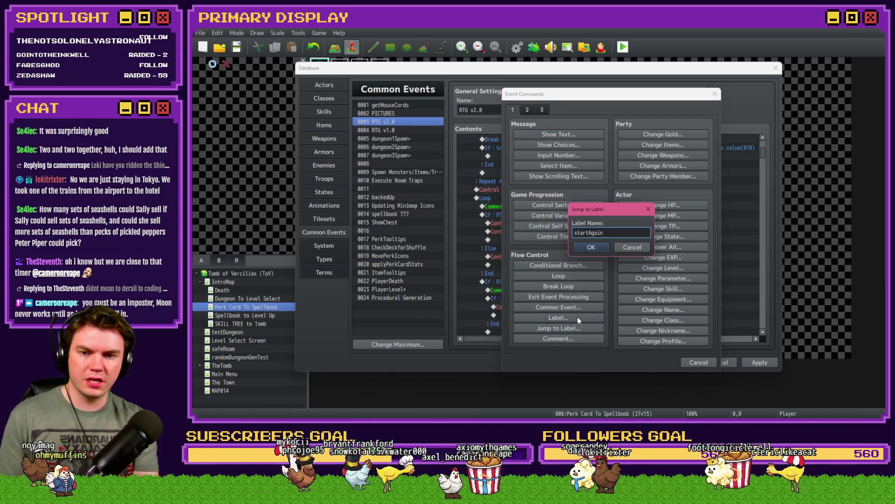
pyautogui.click(593, 251)
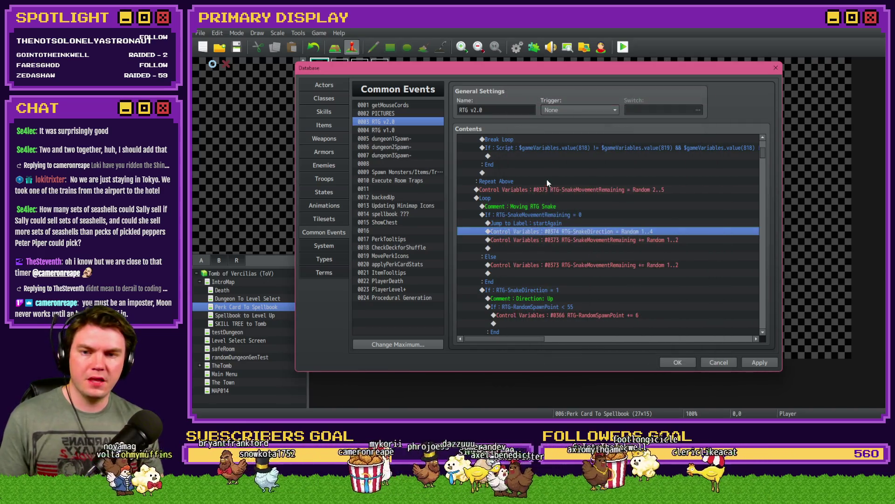
# Add a Label 'startAgain' before the Random 2..5 movement roll
pyautogui.doubleClick(592, 248)
pyautogui.click(577, 329)
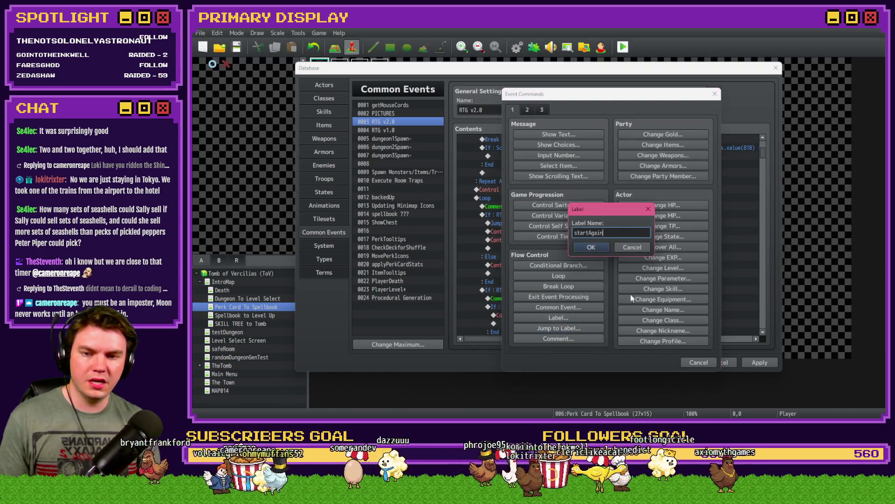
pyautogui.click(603, 250)
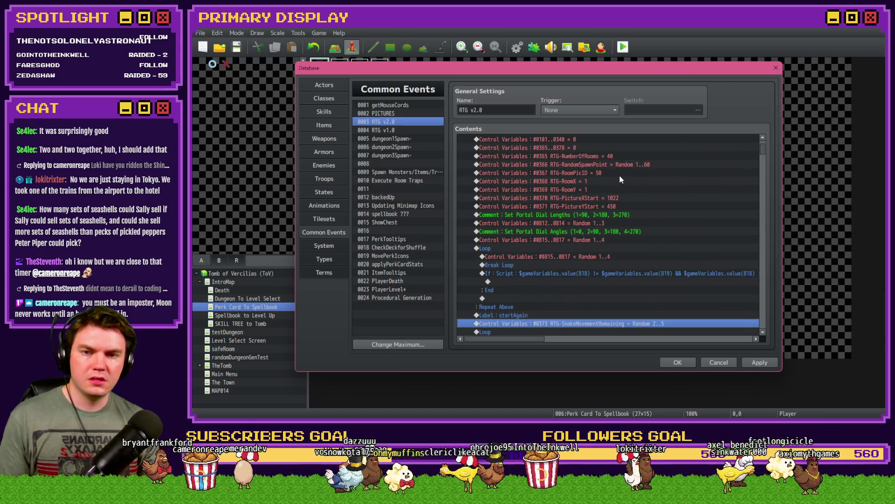
# Paste a copy of the RTG-RandomSpawnPoint Random 1..60 line after the startAgain label
pyautogui.click(619, 165)
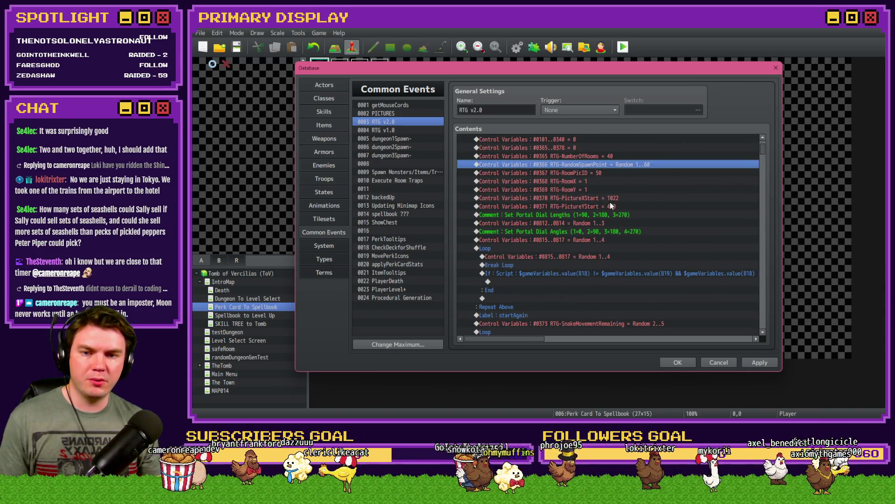
pyautogui.scroll(-1, 610, 203)
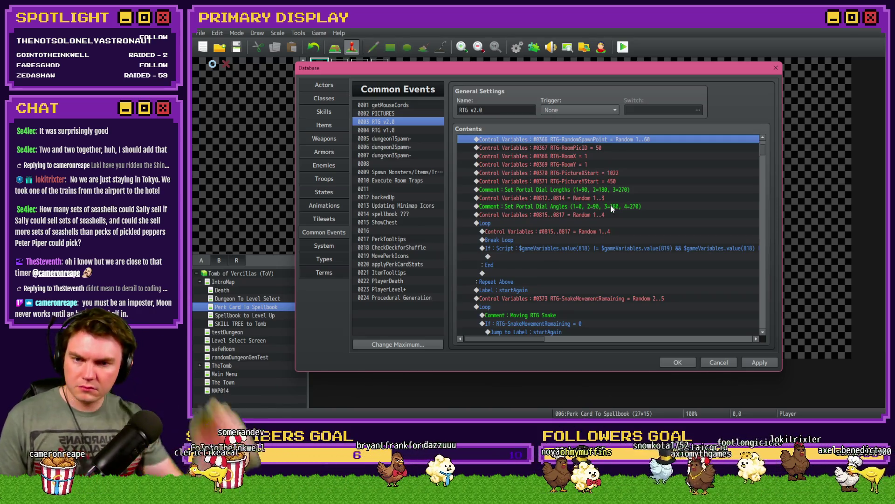
pyautogui.scroll(-1, 608, 214)
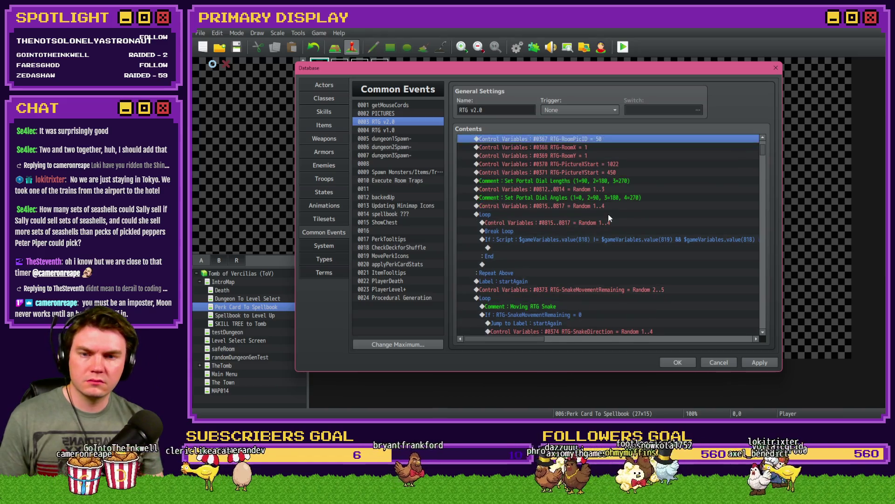
pyautogui.scroll(-2, 608, 214)
pyautogui.click(563, 243)
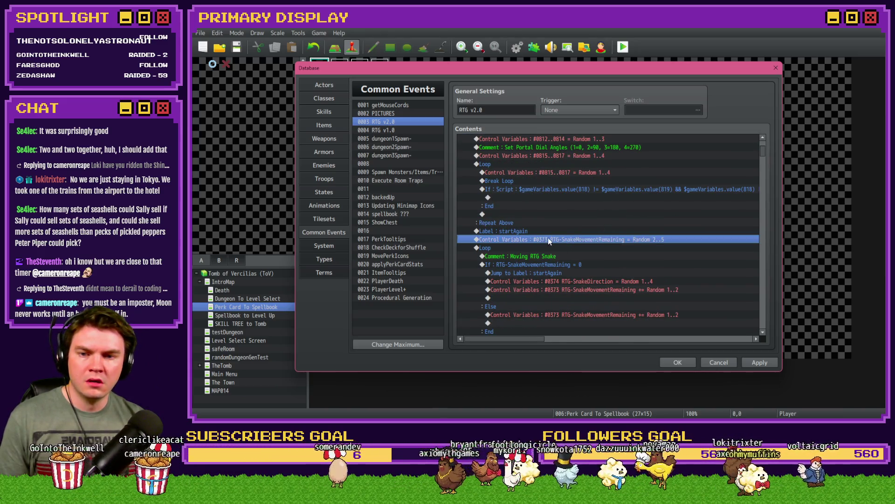
pyautogui.hotkey('ctrl', 'v')
pyautogui.click(551, 239)
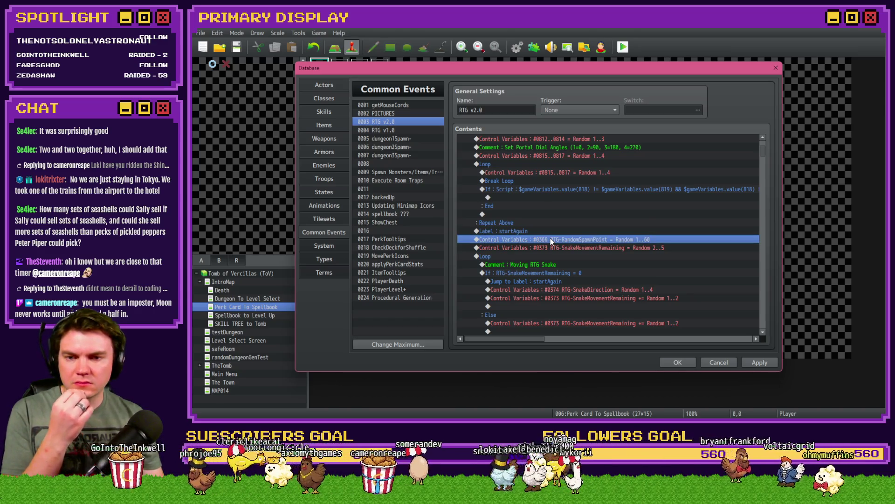
pyautogui.click(553, 233)
pyautogui.click(552, 241)
pyautogui.click(552, 233)
pyautogui.click(552, 240)
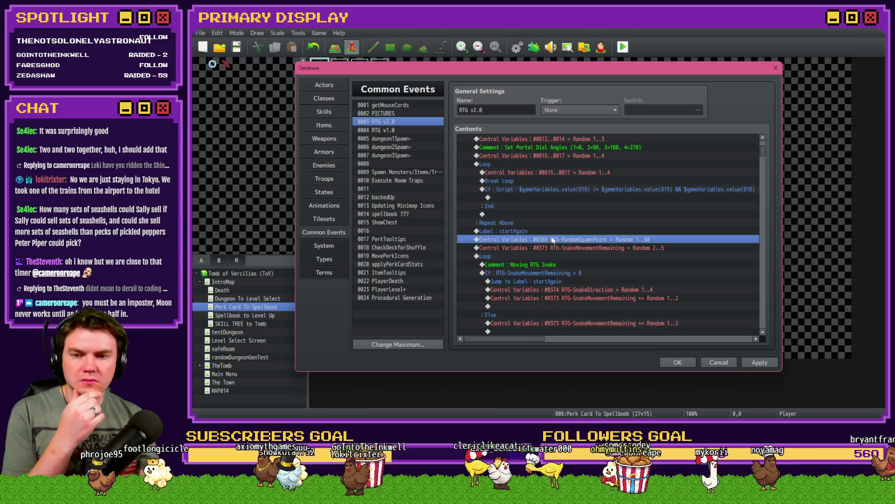
pyautogui.click(553, 233)
pyautogui.click(553, 240)
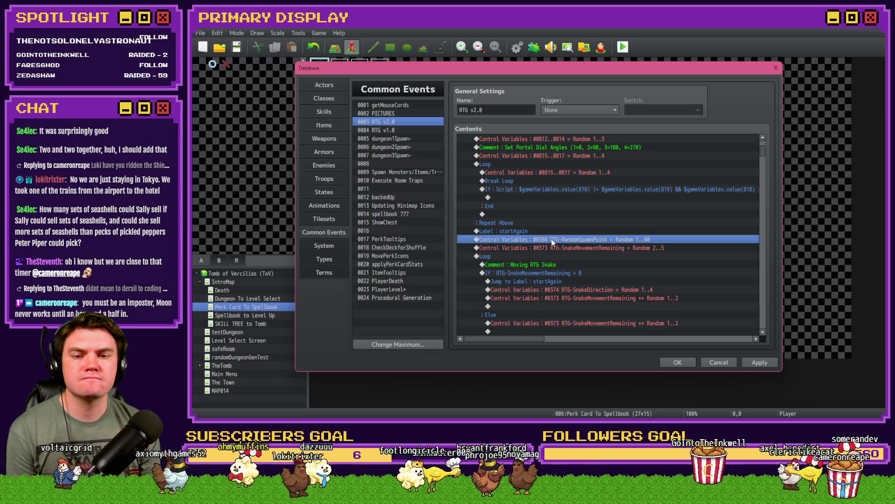
# Delete the startAgain label, the Jump to startAgain line and the extra spawn point line
pyautogui.click(536, 232)
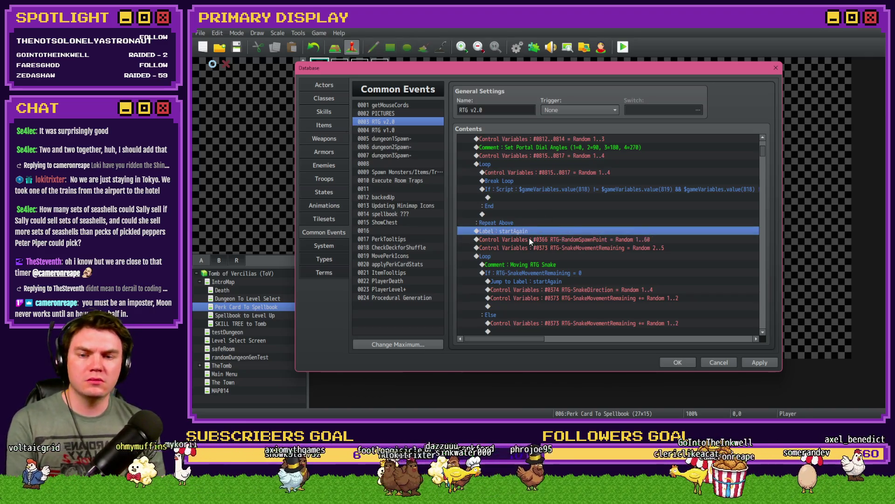
pyautogui.press('Delete')
pyautogui.click(539, 273)
pyautogui.press('Delete')
pyautogui.click(550, 230)
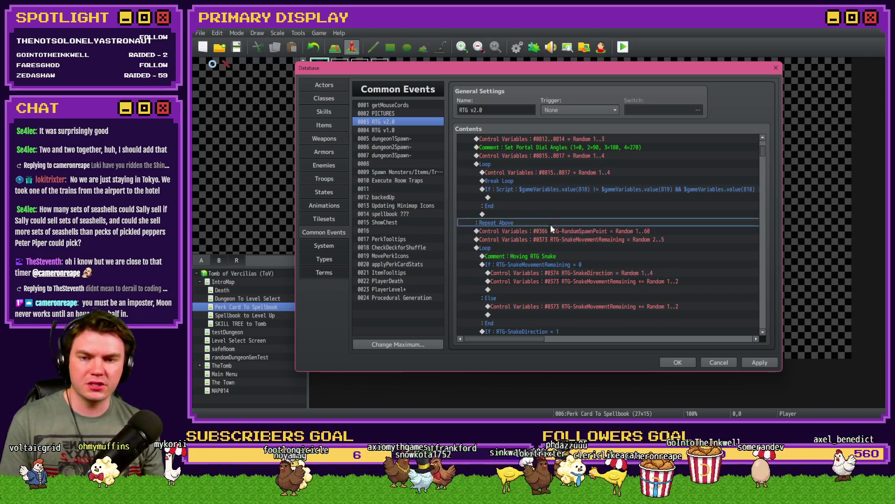
pyautogui.press('Delete')
# Paste the RTG-RandomSpawnPoint Random 1..60 line back into the setup section
pyautogui.scroll(5, 561, 278)
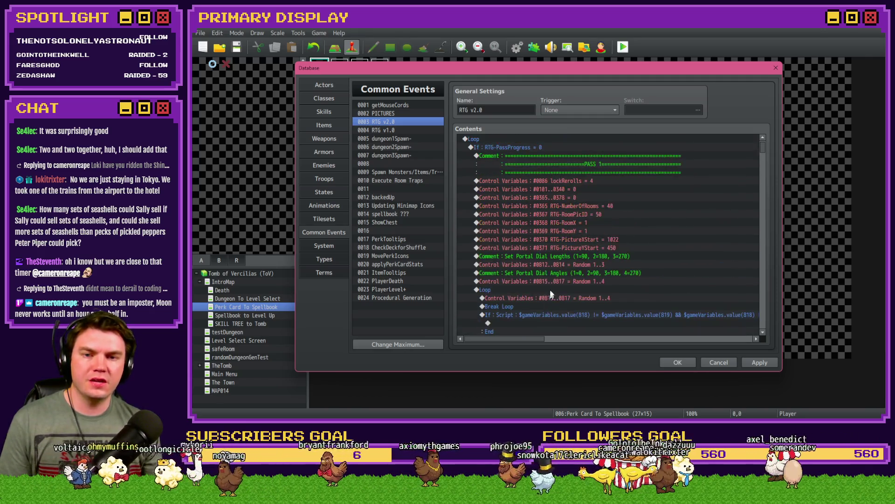
pyautogui.click(605, 215)
pyautogui.click(604, 206)
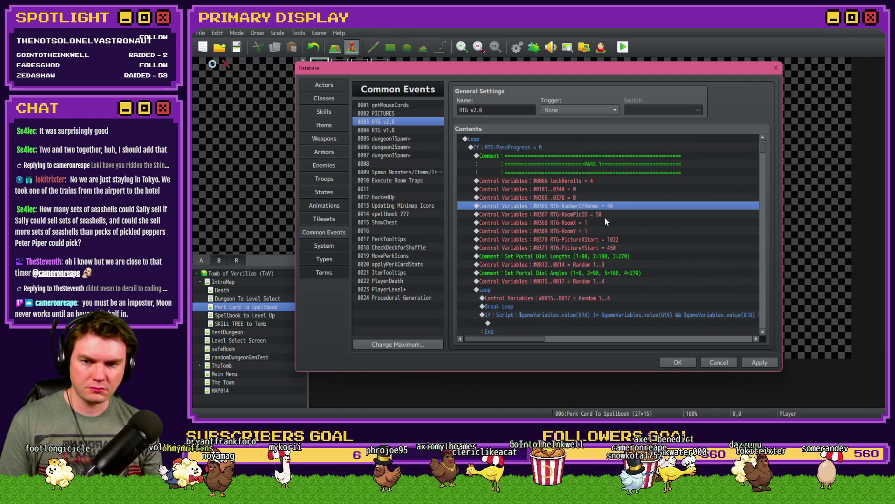
pyautogui.click(605, 222)
pyautogui.hotkey('ctrl', 'v')
# Paste RTG-RandomSpawnPoint = Random 1..60 into the SnakeMovementRemaining = 0 branch
pyautogui.scroll(-6, 598, 250)
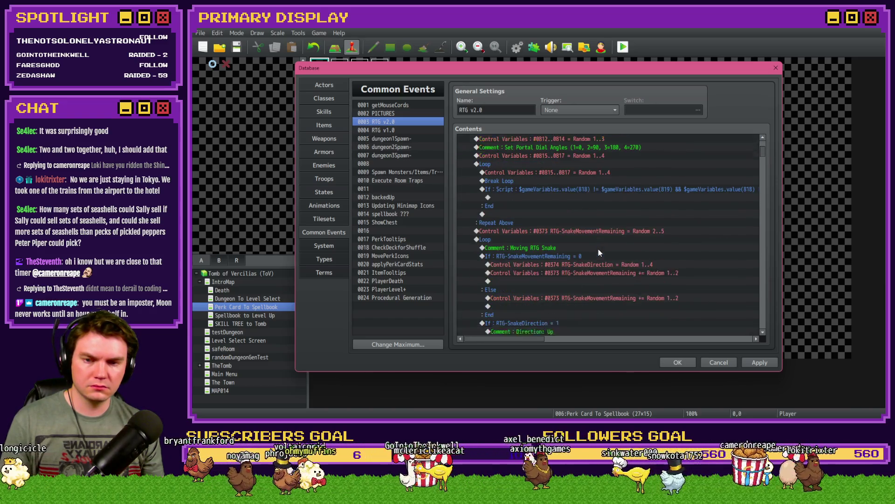
pyautogui.click(550, 222)
pyautogui.click(549, 233)
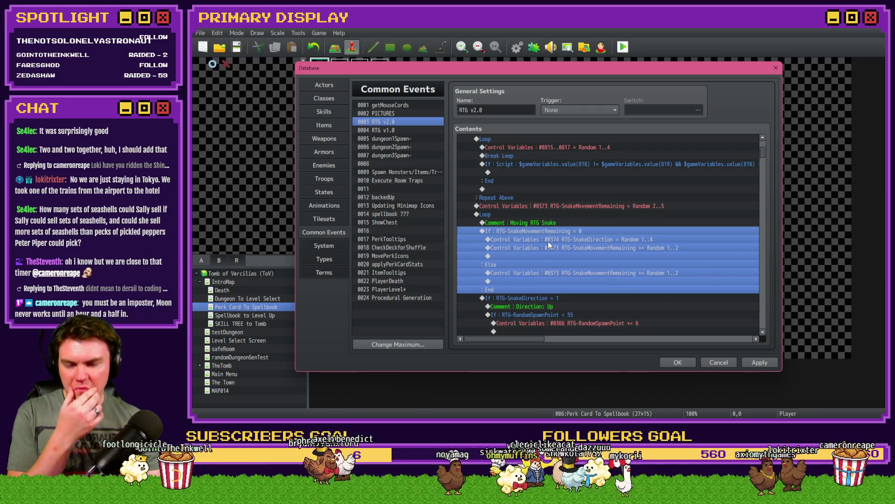
pyautogui.click(555, 241)
pyautogui.hotkey('ctrl', 'v')
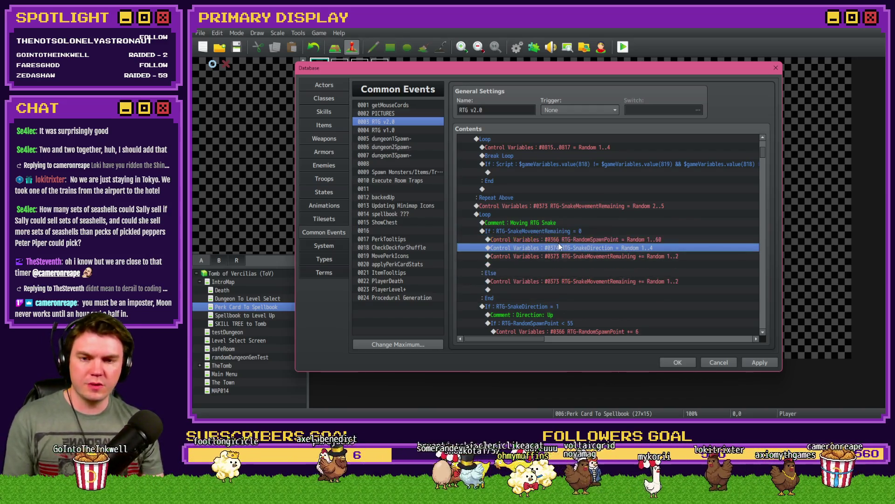
pyautogui.click(628, 239)
# Add RTG-SnakeMovementRemaining = Random 2..5 to the same branch
pyautogui.click(579, 206)
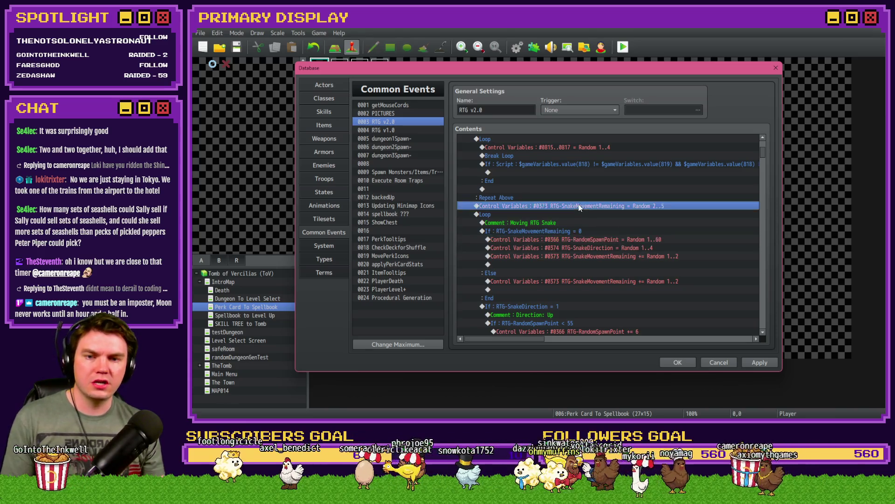
pyautogui.click(578, 245)
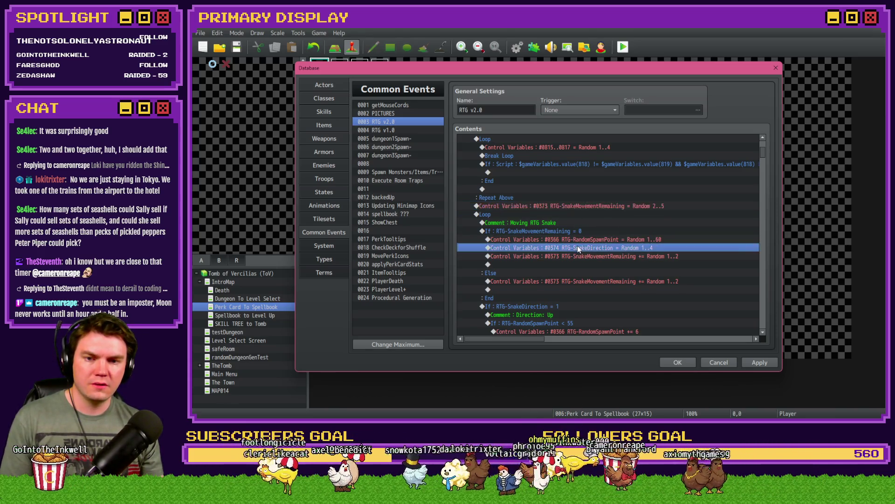
pyautogui.hotkey('ctrl', 'v')
pyautogui.click(586, 241)
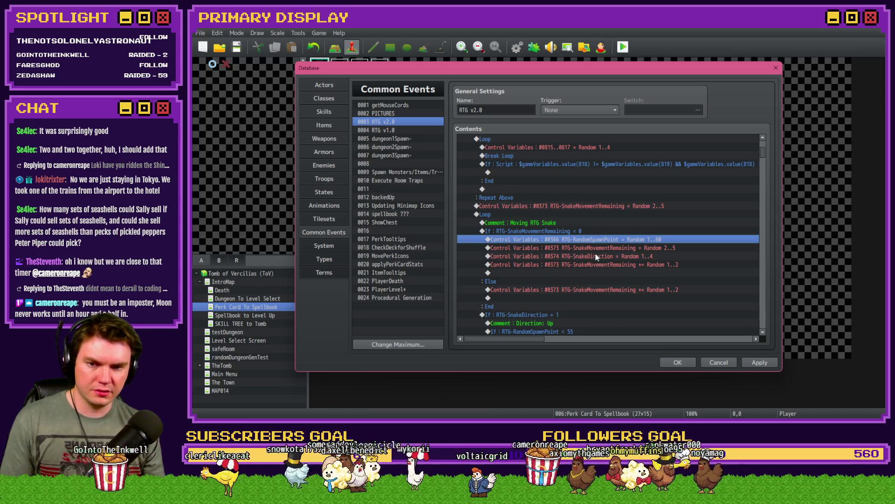
pyautogui.rightClick(596, 254)
pyautogui.click(594, 254)
pyautogui.scroll(-3, 553, 245)
pyautogui.scroll(-9, 553, 245)
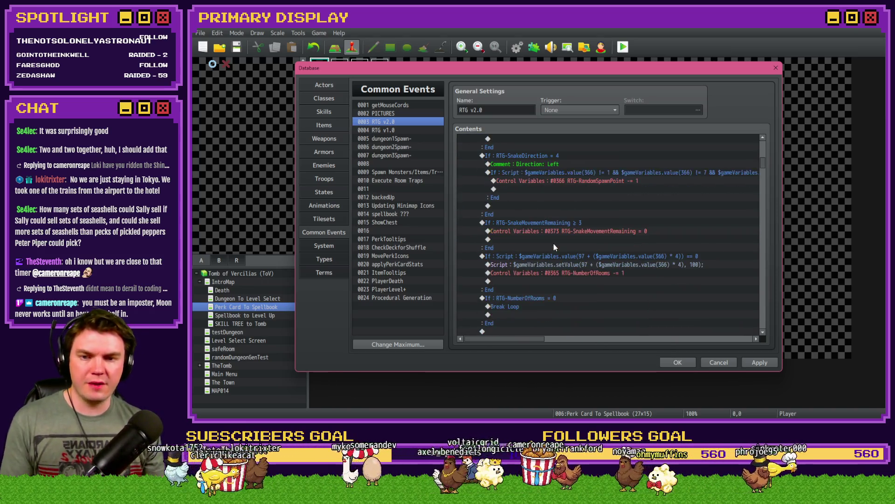
# Copy the script expression from the existing If : Script check, leaving it unchanged
pyautogui.click(567, 258)
pyautogui.doubleClick(568, 257)
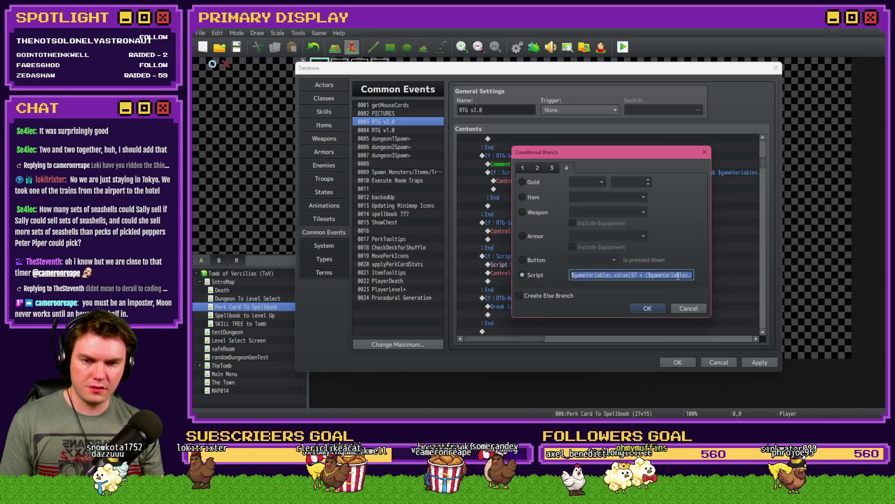
pyautogui.click(684, 304)
pyautogui.scroll(10, 562, 291)
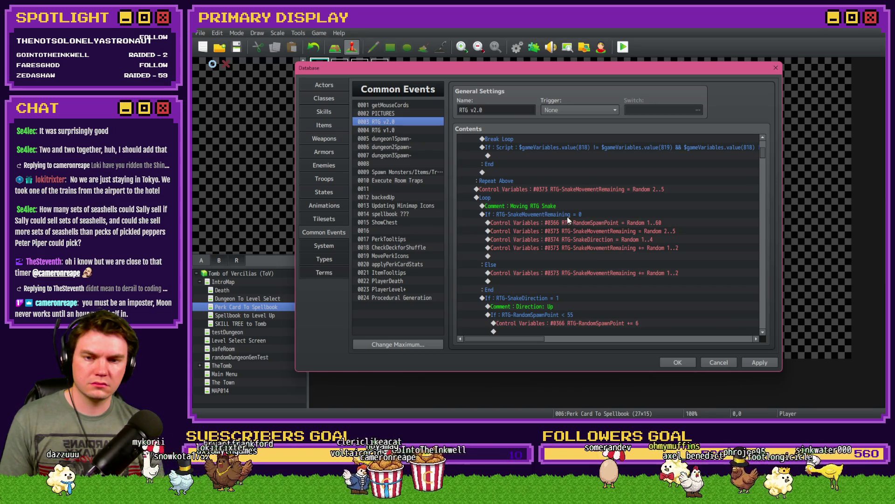
pyautogui.click(567, 215)
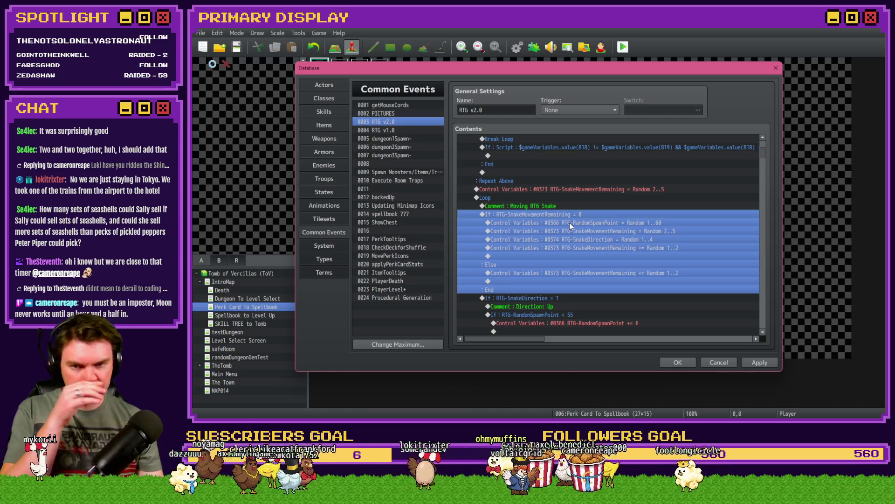
pyautogui.click(572, 222)
pyautogui.press('Up')
# Insert a Script conditional branch testing ($gameVariables.value(366) * 4)) === 0
pyautogui.press('Insert')
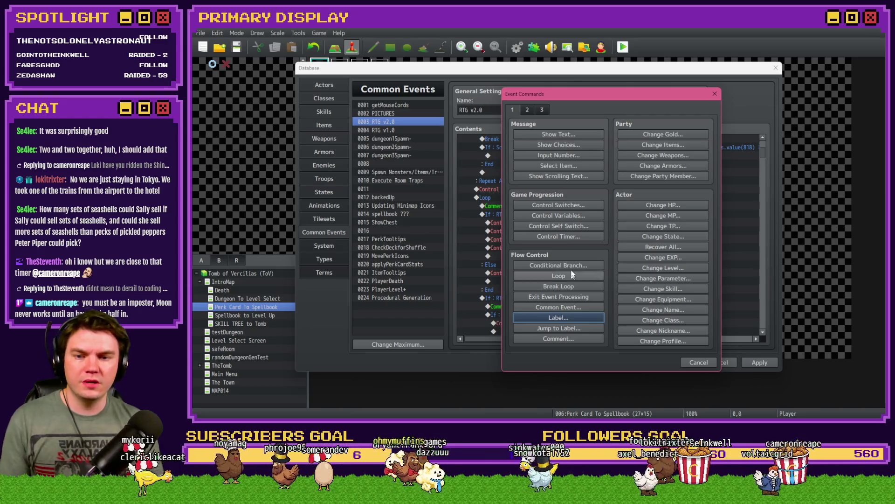
pyautogui.click(572, 265)
pyautogui.click(558, 273)
pyautogui.hotkey('ctrl', 'v')
pyautogui.press('Home')
pyautogui.moveTo(675, 273); pyautogui.dragTo(698, 277)
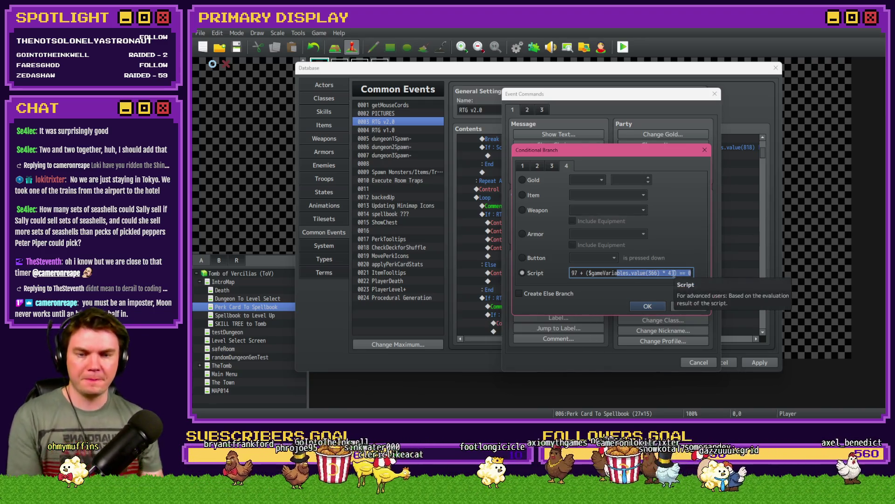
pyautogui.hotkey('alt', 'Tab')
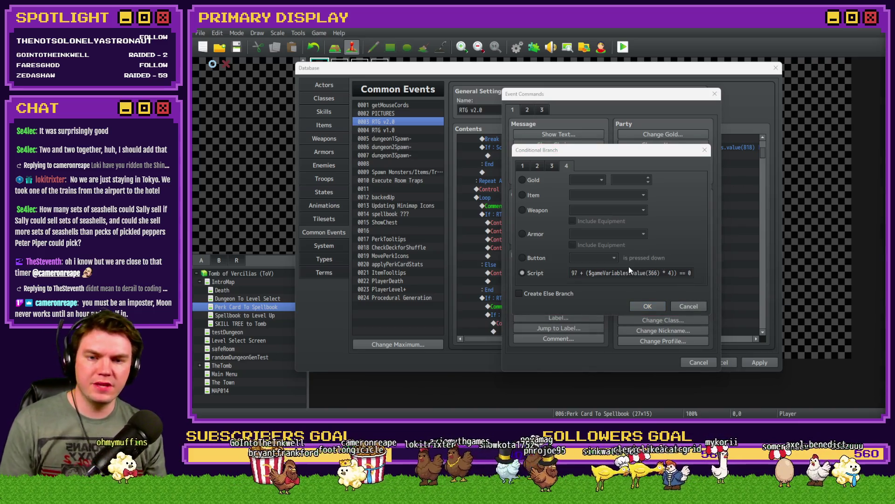
pyautogui.click(679, 272)
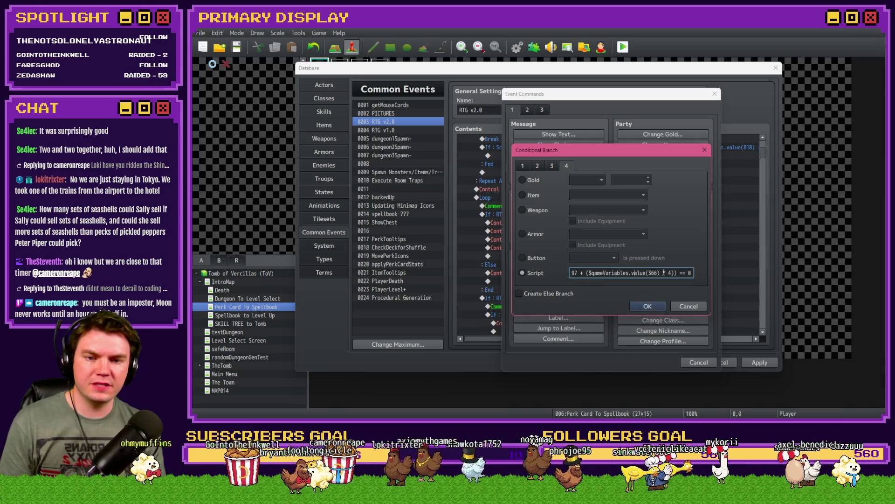
pyautogui.click(692, 273)
pyautogui.write('=')
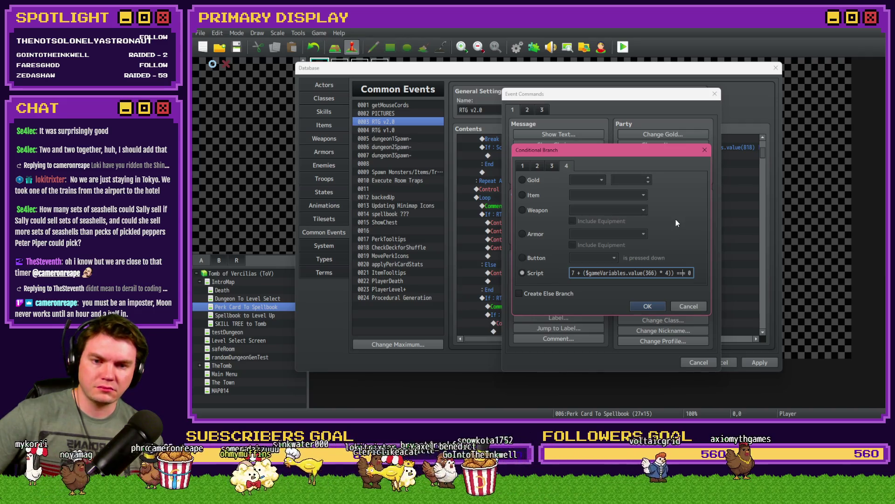
pyautogui.click(649, 306)
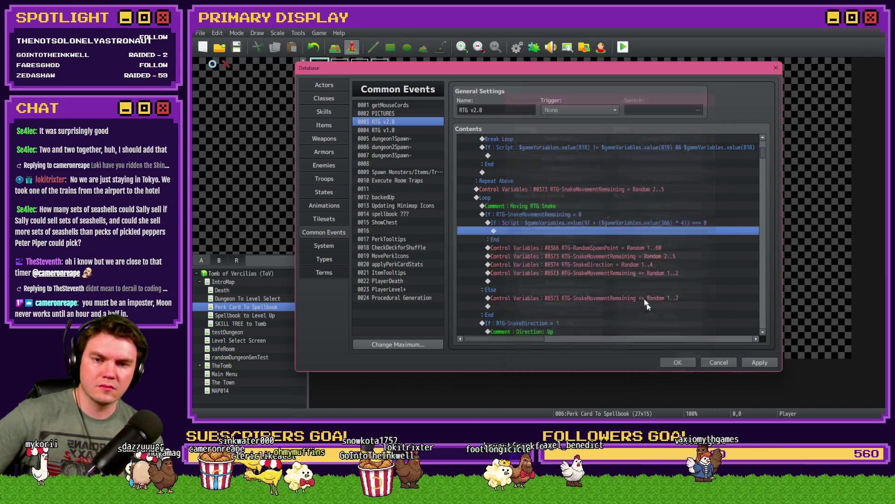
# Give the If : Script check an Else branch and move the RTG-RandomSpawnPoint roll inside it
pyautogui.doubleClick(590, 222)
pyautogui.click(585, 298)
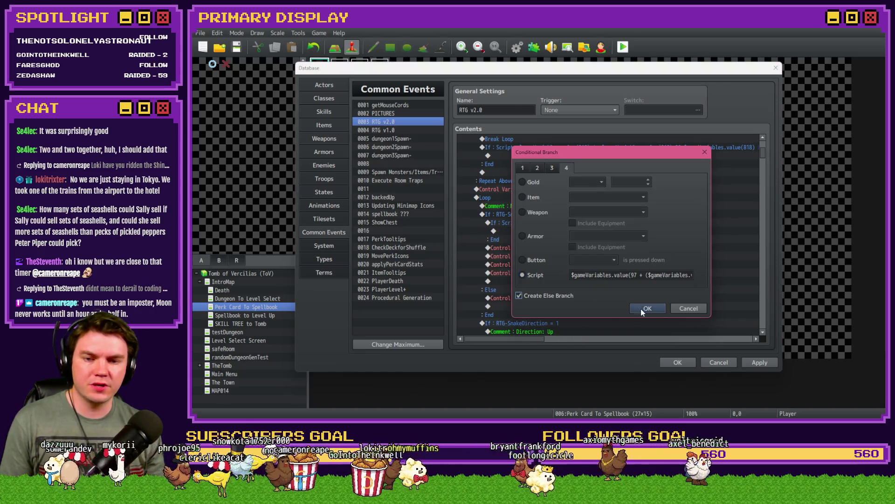
pyautogui.click(646, 308)
pyautogui.click(583, 264)
pyautogui.hotkey('ctrl', 'x')
pyautogui.click(564, 231)
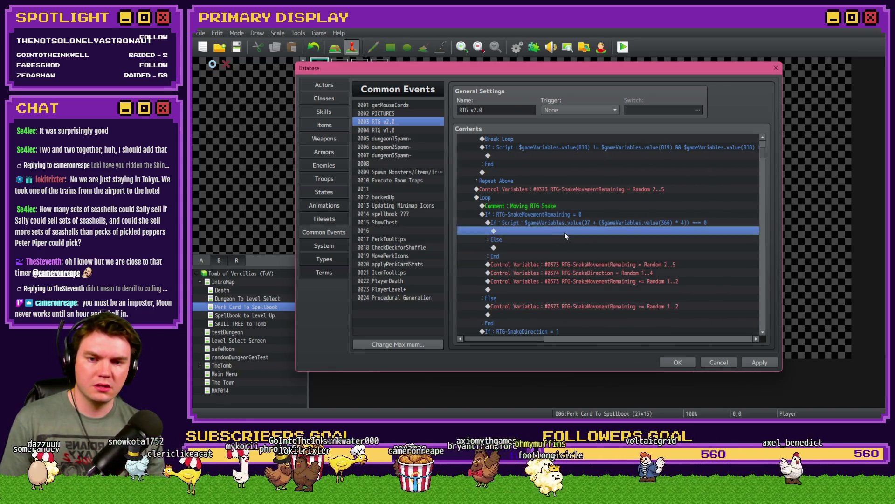
pyautogui.hotkey('ctrl', 'v')
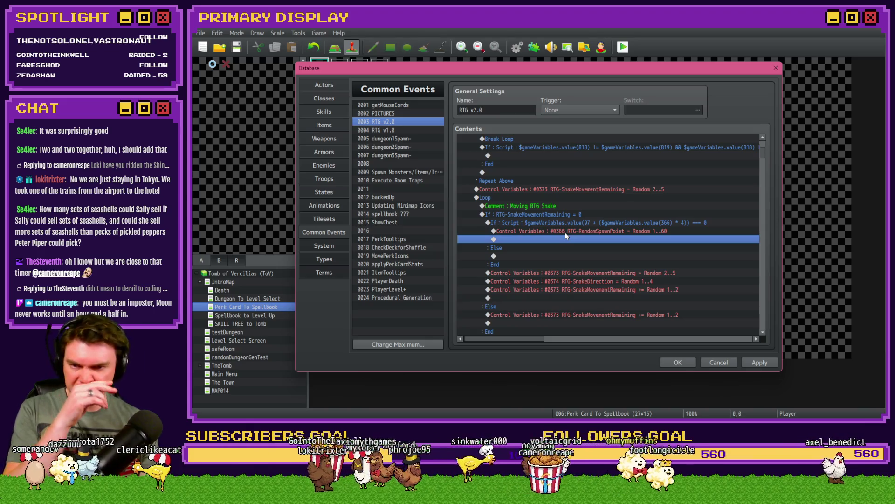
# Wrap the script check in a Loop with the RTG-RandomSpawnPoint roll at its top
pyautogui.click(573, 220)
pyautogui.click(571, 228)
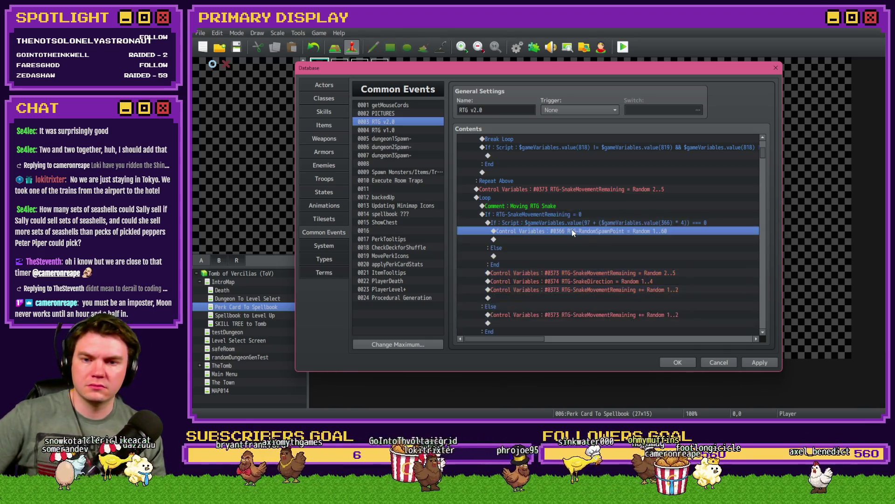
pyautogui.click(570, 217)
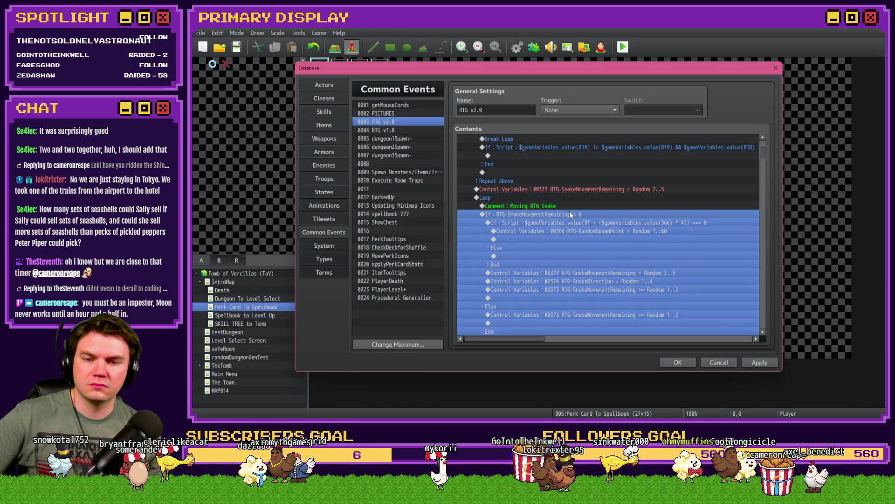
pyautogui.click(570, 222)
pyautogui.doubleClick(572, 239)
pyautogui.click(578, 275)
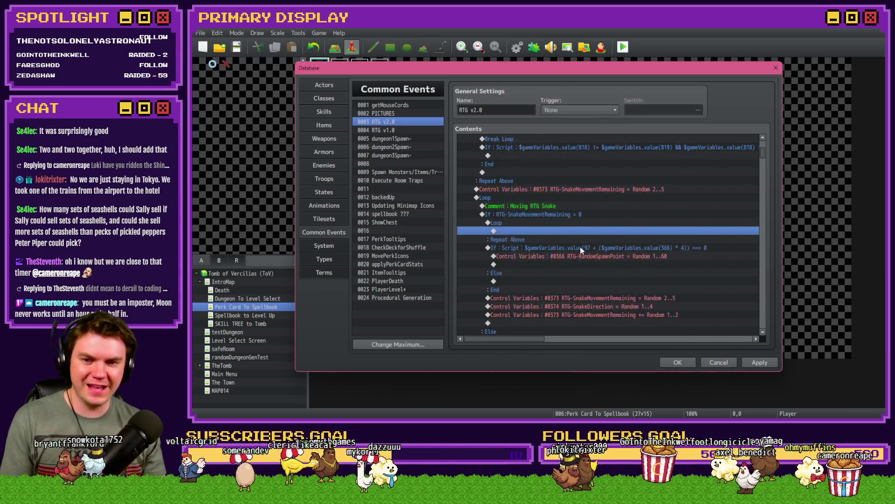
pyautogui.click(573, 238)
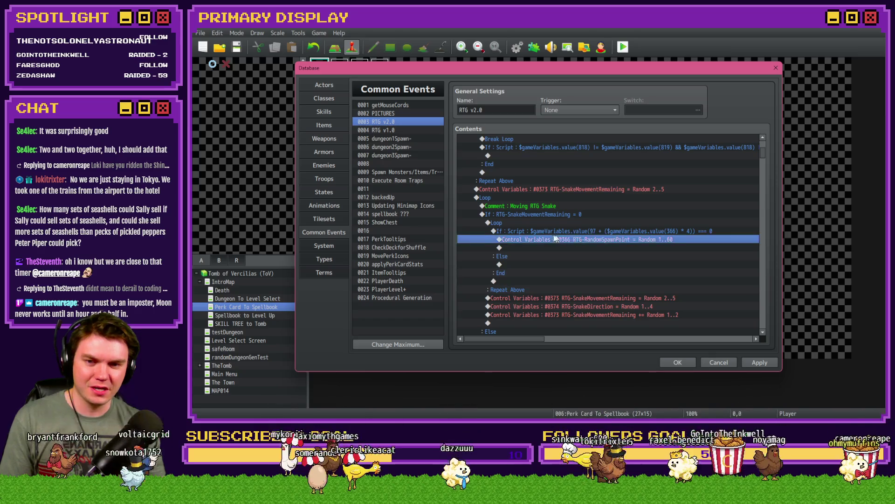
pyautogui.hotkey('ctrl', 'x')
pyautogui.click(534, 230)
pyautogui.hotkey('ctrl', 'v')
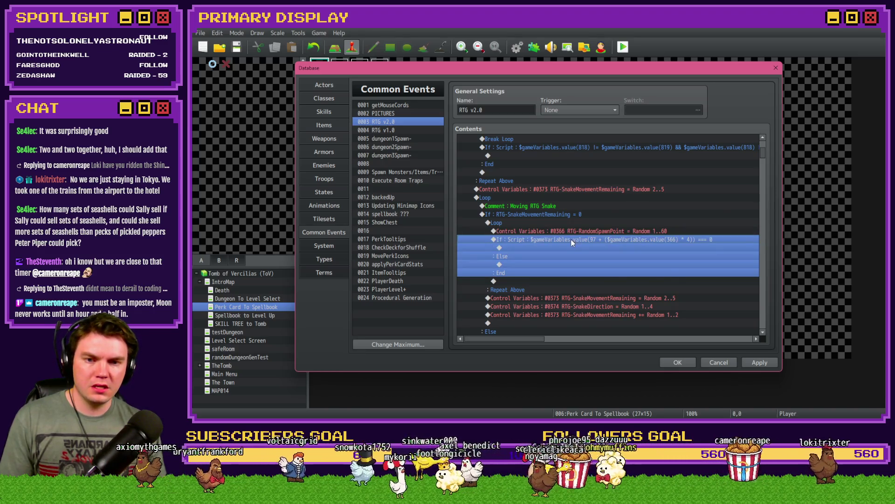
# Change the script condition's comparison from == to !=
pyautogui.doubleClick(571, 239)
pyautogui.moveTo(655, 275); pyautogui.dragTo(682, 273)
pyautogui.click(684, 275)
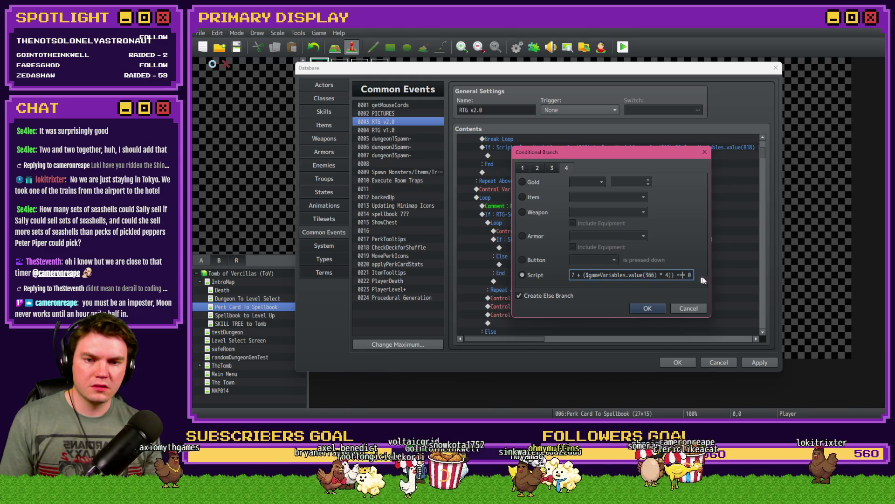
pyautogui.press('BackSpace')
pyautogui.write('!')
pyautogui.click(647, 307)
# Drop the script check's Else, add a Break Loop inside the branch, and apply
pyautogui.doubleClick(603, 268)
pyautogui.press('Escape')
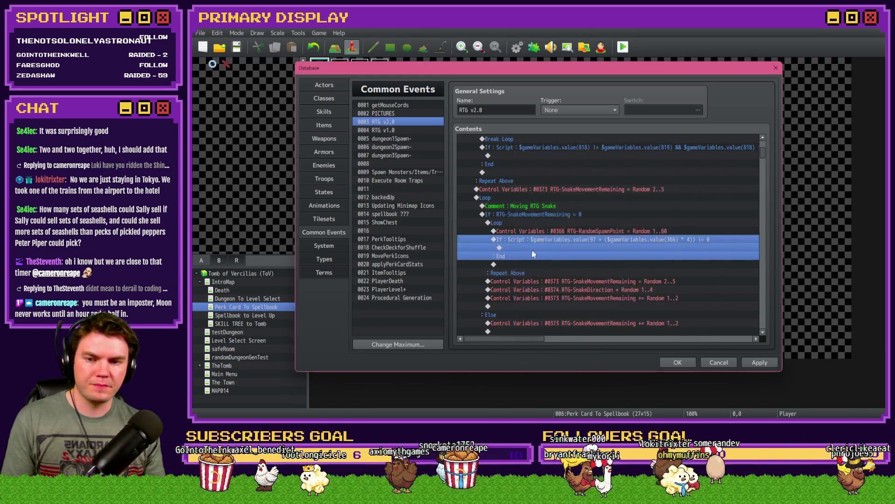
pyautogui.doubleClick(531, 248)
pyautogui.click(586, 285)
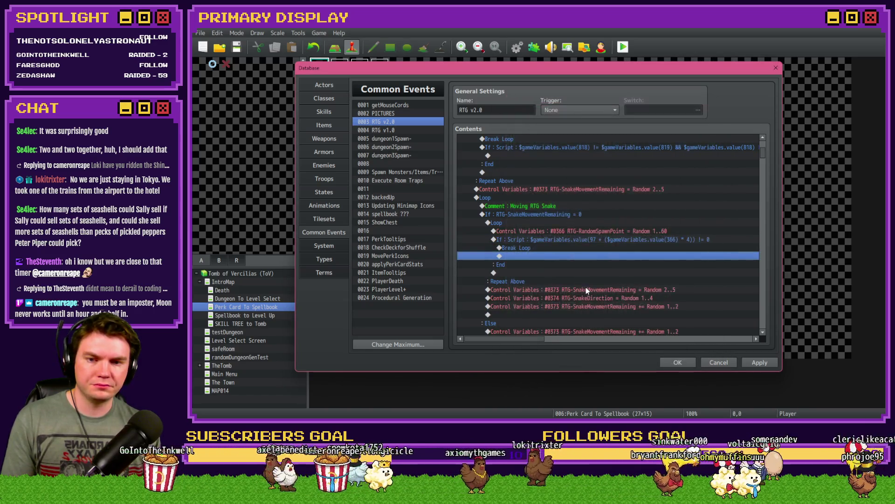
pyautogui.hotkey('ctrl', 's')
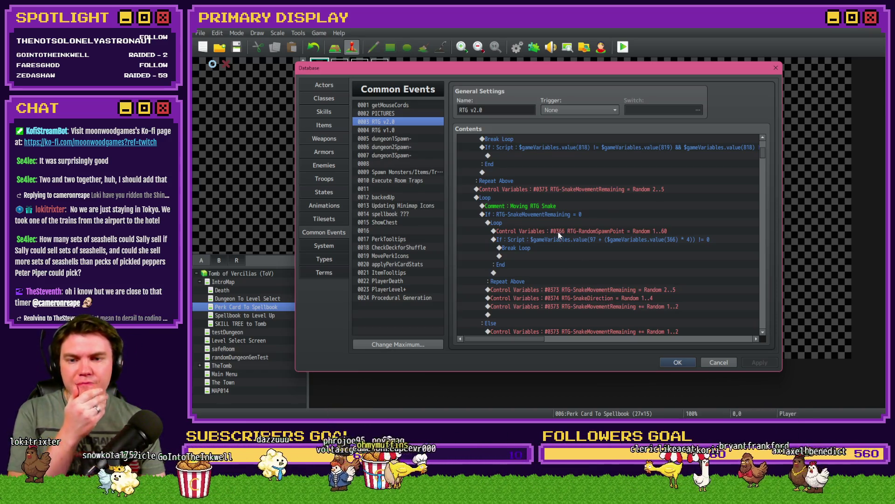
# Review the new spawn-point loop, script check and Break Loop lines
pyautogui.moveTo(558, 231)
pyautogui.mouseDown()
pyautogui.moveTo(560, 215)
pyautogui.moveTo(563, 227)
pyautogui.mouseUp()
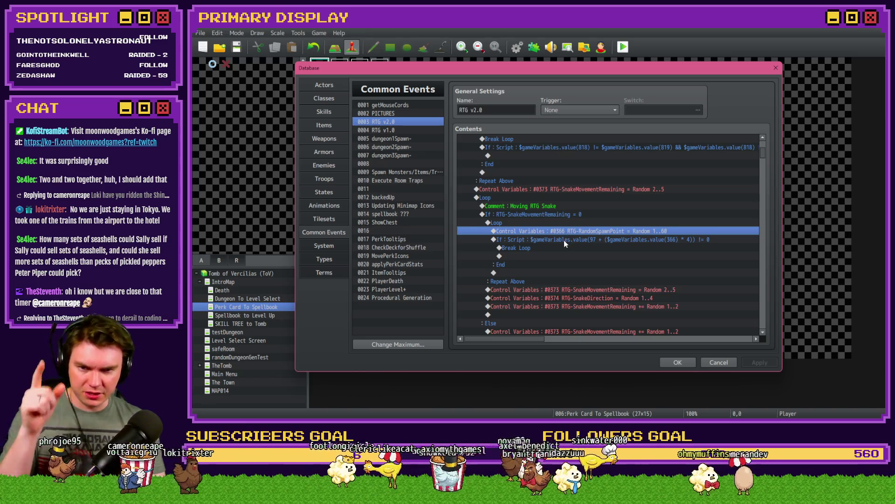
pyautogui.click(564, 240)
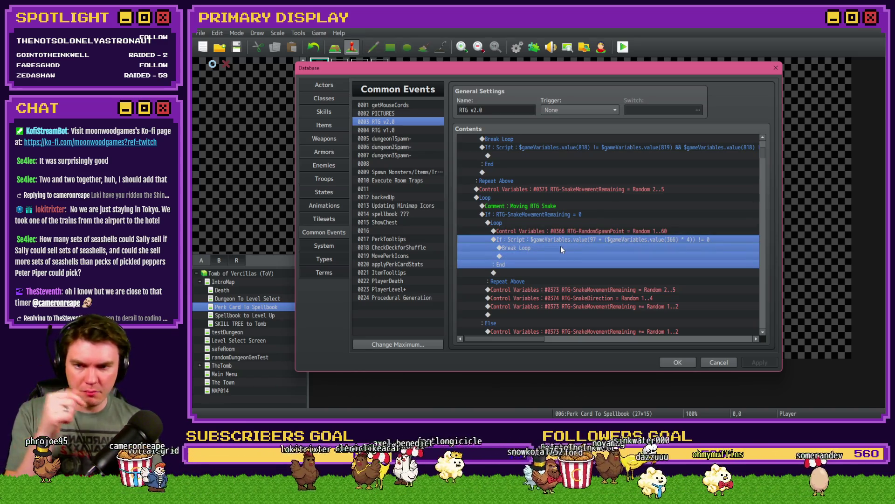
pyautogui.click(561, 248)
pyautogui.moveTo(511, 229); pyautogui.dragTo(511, 224)
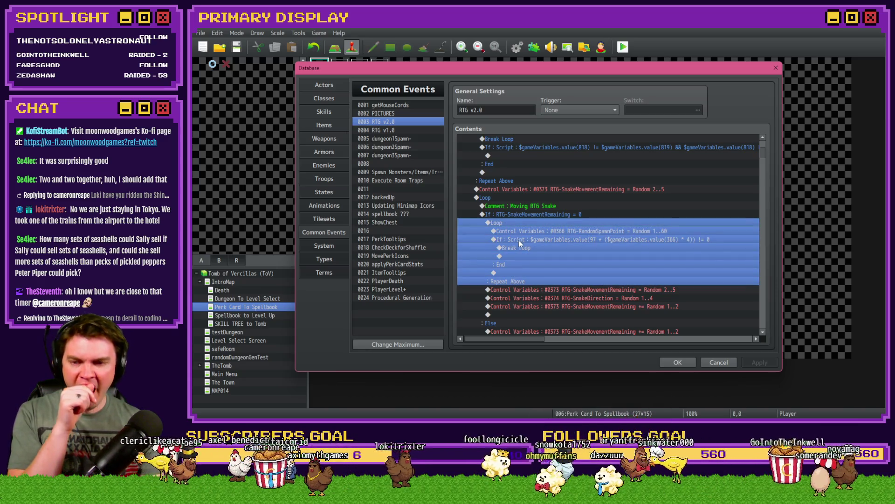
# Delete the extra '#0373 += Random 1..2' line after the direction roll
pyautogui.scroll(-1, 519, 242)
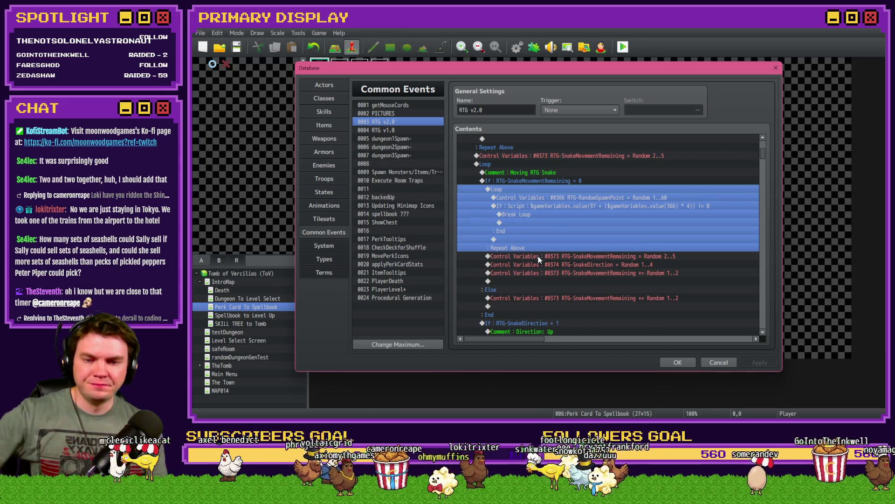
pyautogui.click(567, 256)
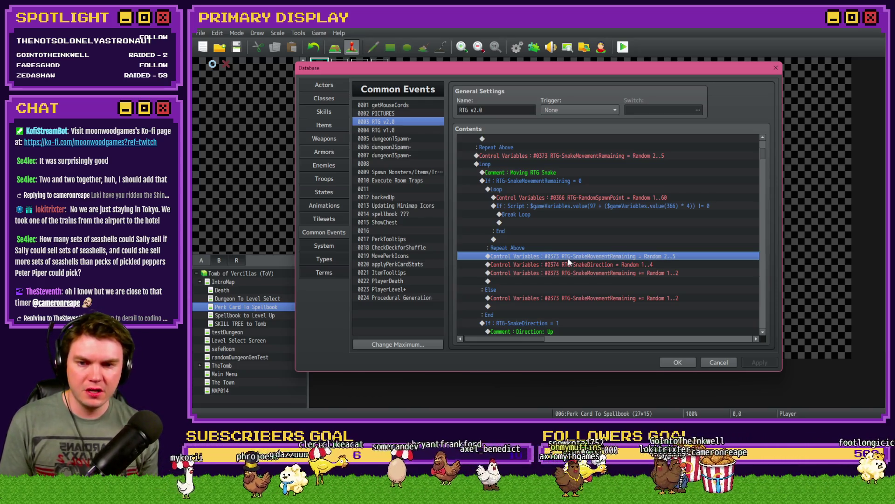
pyautogui.click(591, 265)
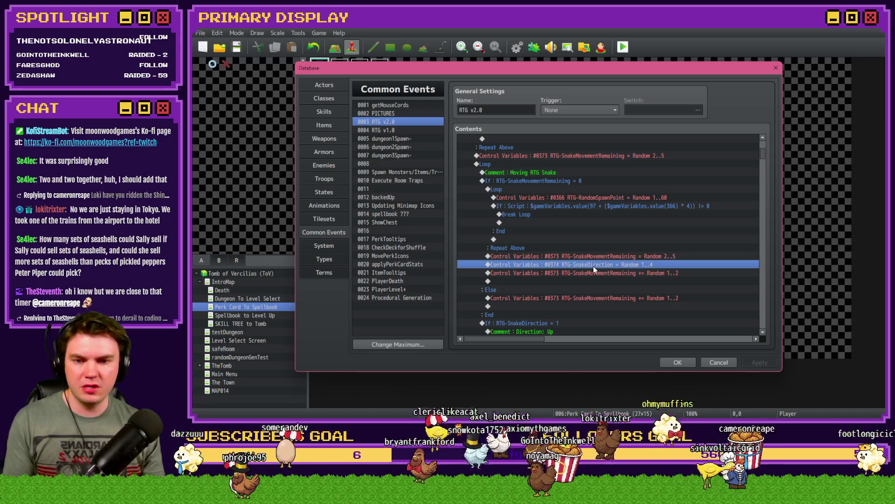
pyautogui.click(606, 275)
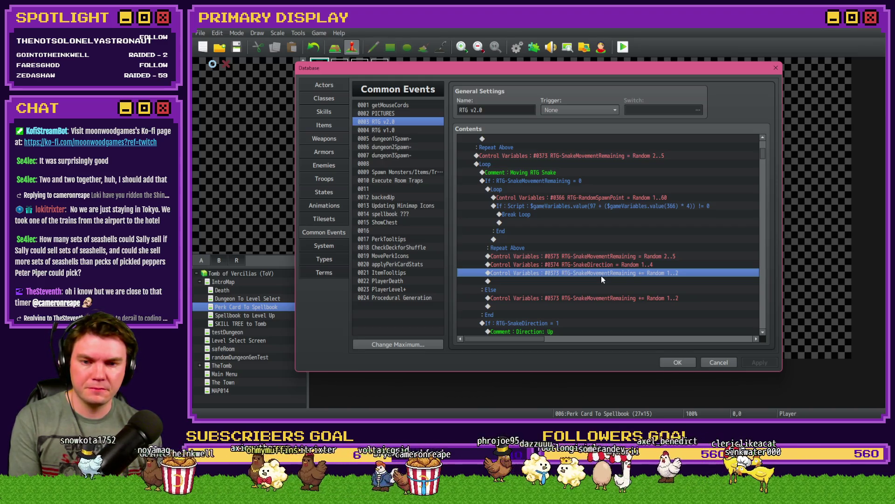
pyautogui.press('Delete')
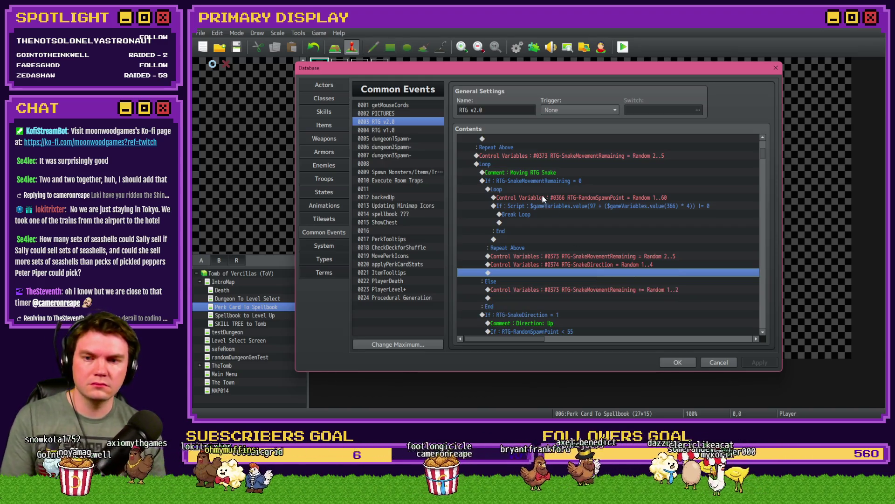
# Make the Else branch's Control Variables subtract constant 1 from RTG-SnakeMovementRemaining
pyautogui.click(541, 190)
pyautogui.click(544, 183)
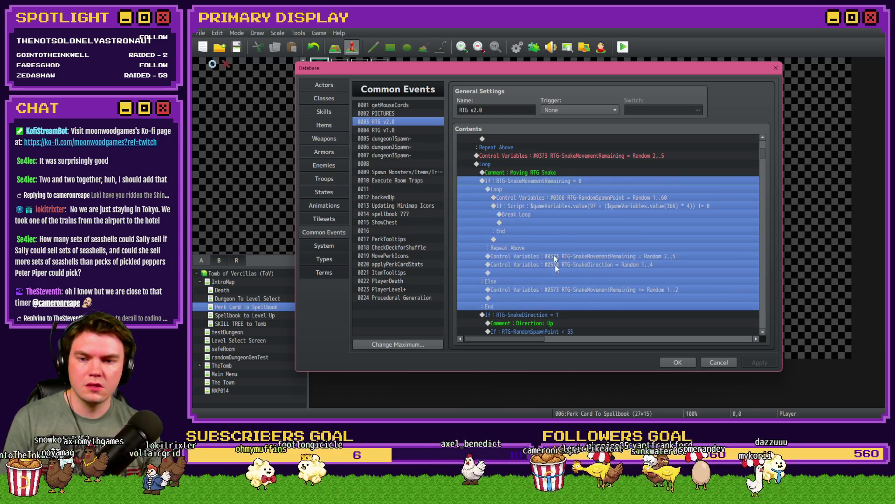
pyautogui.doubleClick(554, 290)
pyautogui.click(587, 214)
pyautogui.click(530, 242)
pyautogui.click(642, 313)
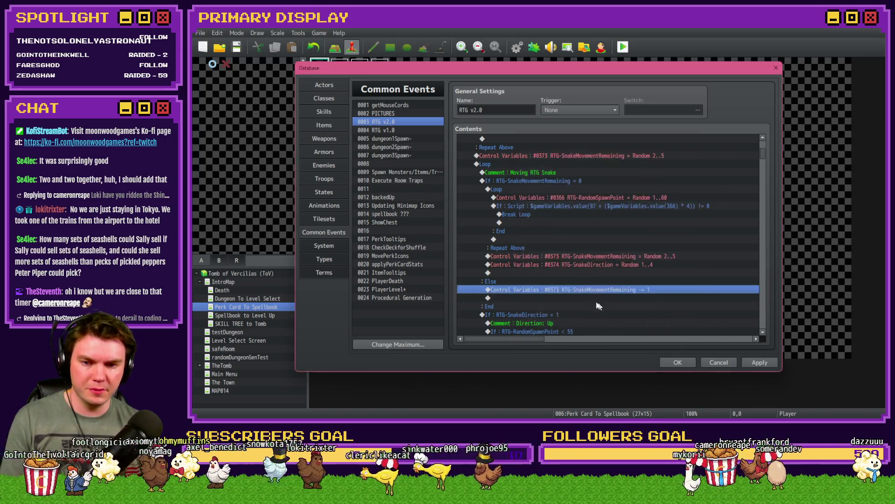
pyautogui.scroll(-2, 591, 299)
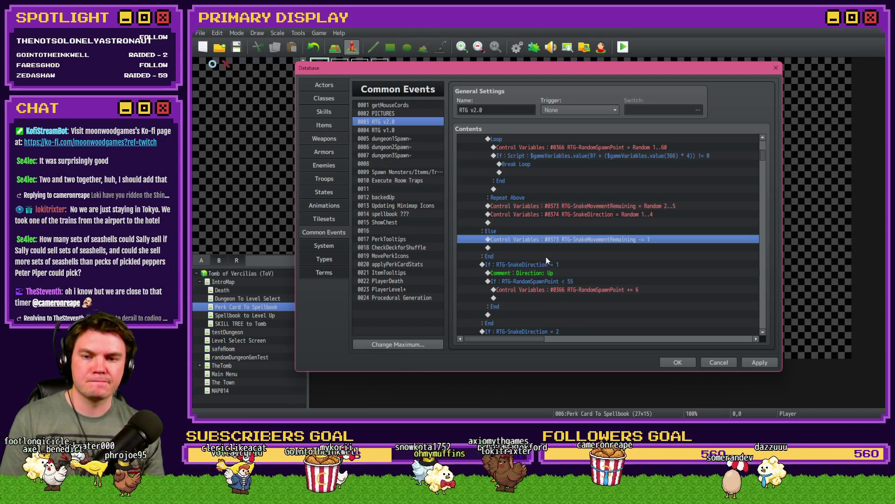
pyautogui.scroll(-2, 547, 261)
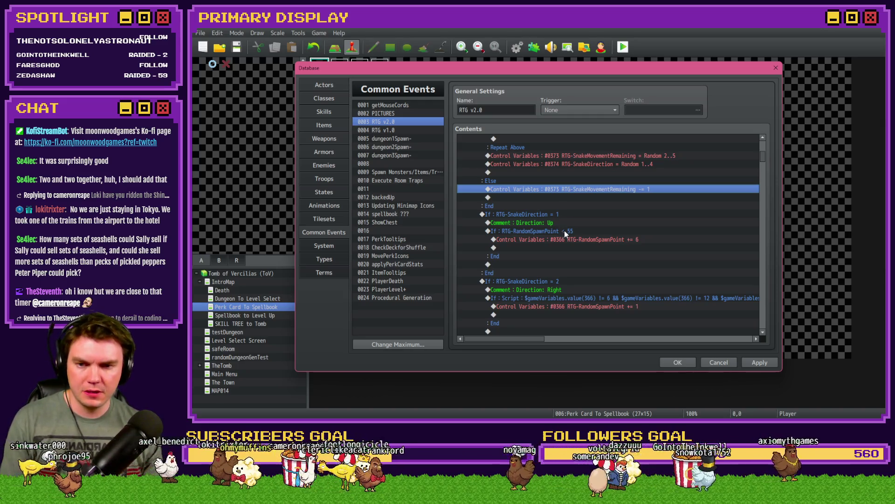
pyautogui.click(566, 232)
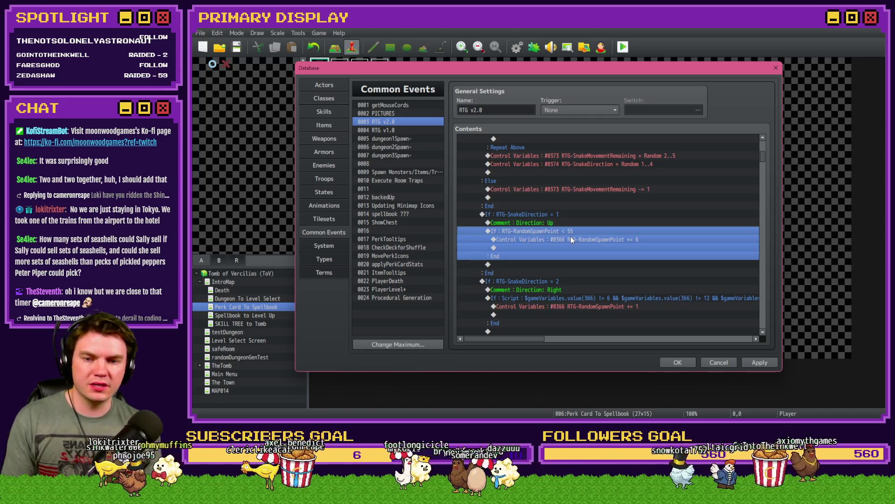
# Add an Else to the Up (spawn point below 55) check and paste the subtract-1 line under it
pyautogui.doubleClick(568, 230)
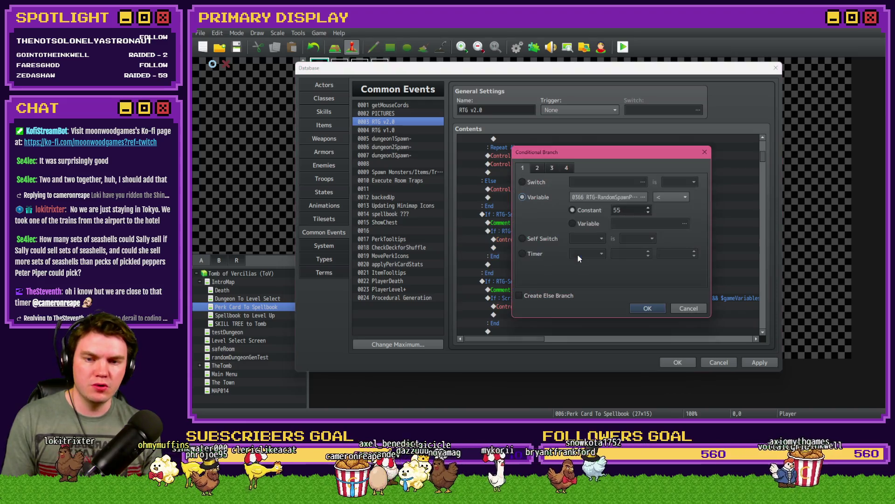
pyautogui.click(558, 297)
pyautogui.click(648, 308)
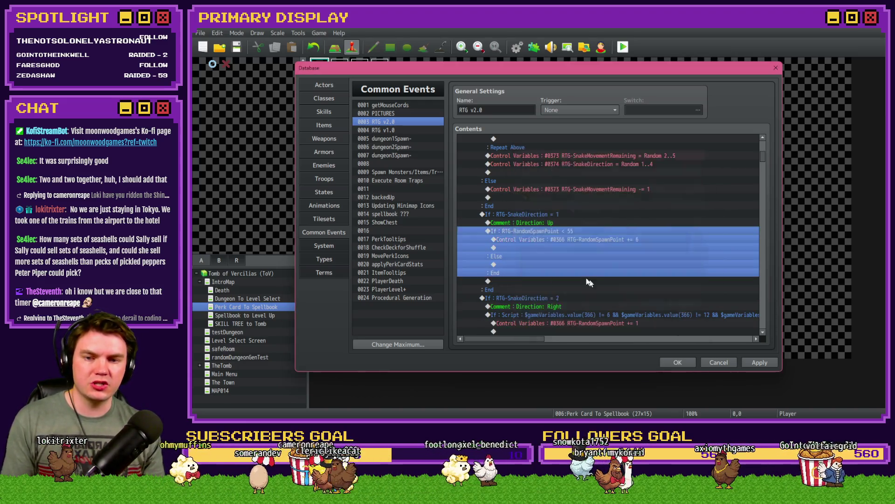
pyautogui.click(536, 264)
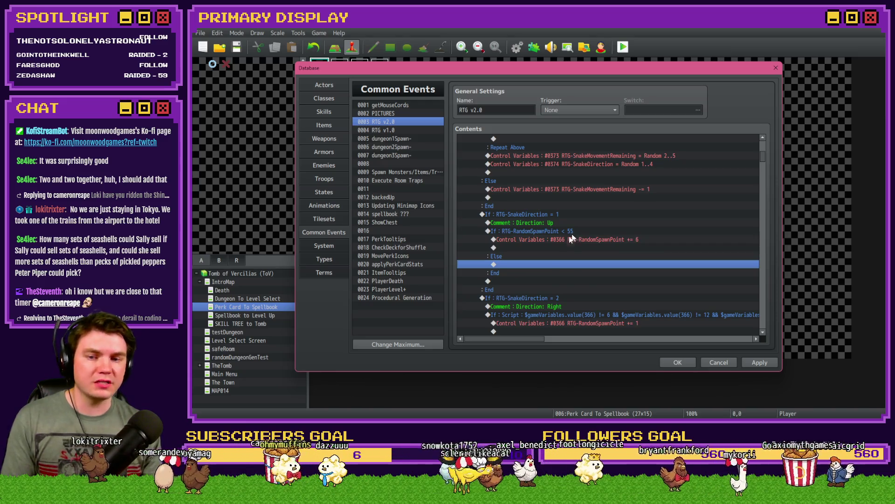
pyautogui.click(582, 181)
pyautogui.click(586, 190)
pyautogui.hotkey('ctrl', 'c')
pyautogui.click(541, 264)
pyautogui.hotkey('ctrl', 'v')
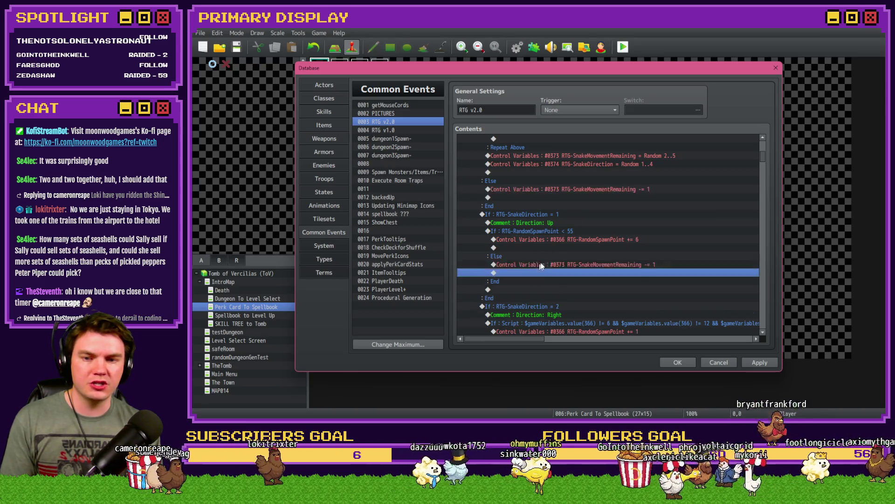
# Change the pasted line to set RTG-SnakeMovementRemaining to 0
pyautogui.doubleClick(544, 264)
pyautogui.click(530, 214)
pyautogui.doubleClick(597, 242)
pyautogui.write('0')
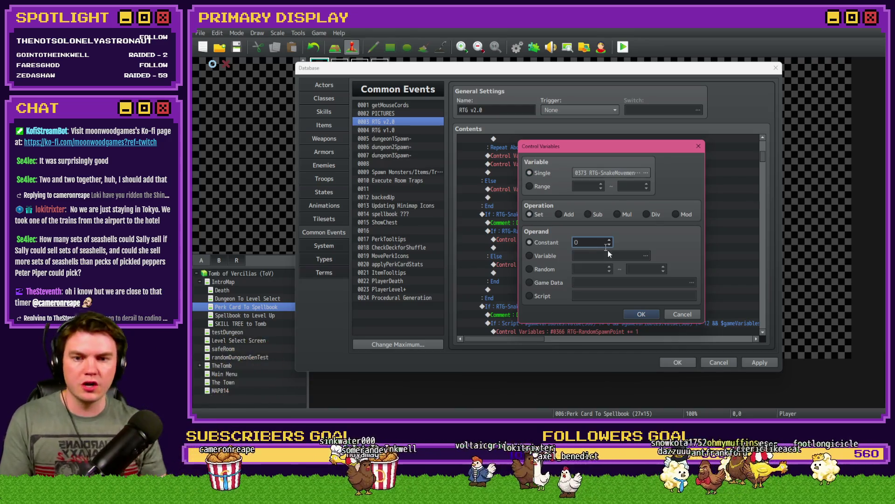
pyautogui.click(641, 315)
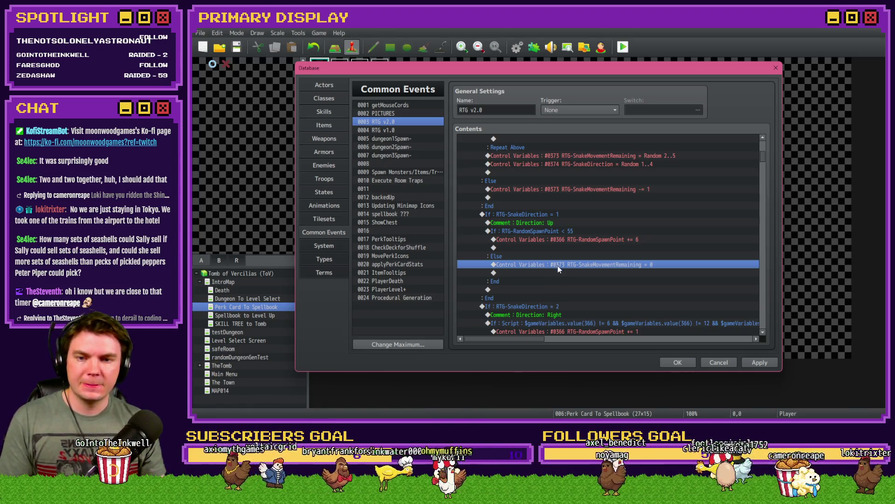
# Give the Right-direction condition an Else containing the reset to 0
pyautogui.scroll(-2, 558, 268)
pyautogui.scroll(-1, 552, 264)
pyautogui.doubleClick(560, 249)
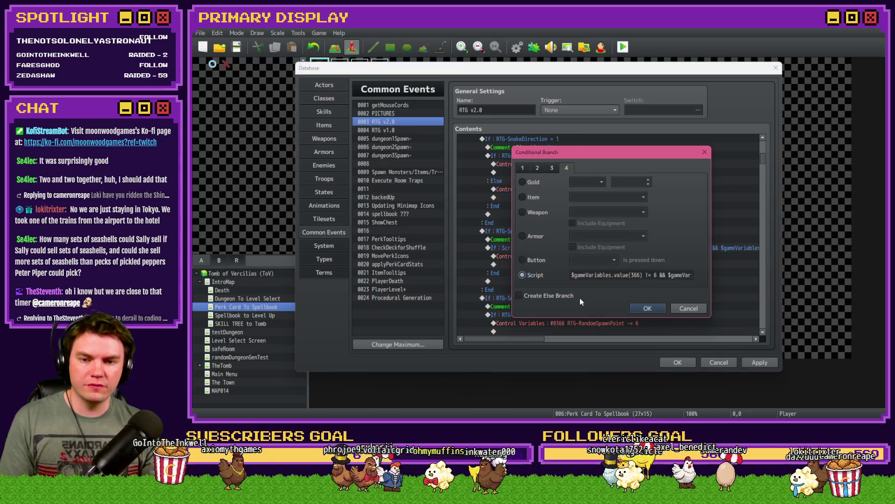
pyautogui.click(653, 306)
pyautogui.click(543, 280)
pyautogui.hotkey('ctrl', 'v')
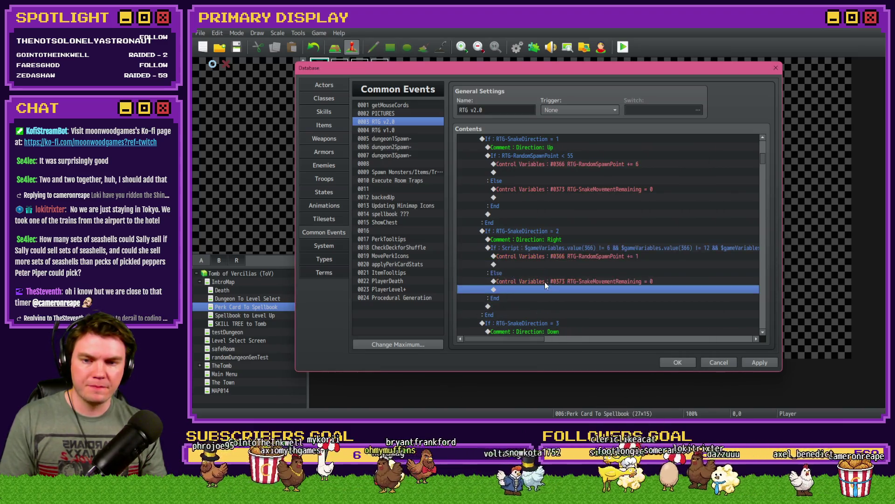
# Give the Down-direction condition an Else containing the reset to 0
pyautogui.scroll(-4, 545, 281)
pyautogui.doubleClick(553, 231)
pyautogui.click(472, 294)
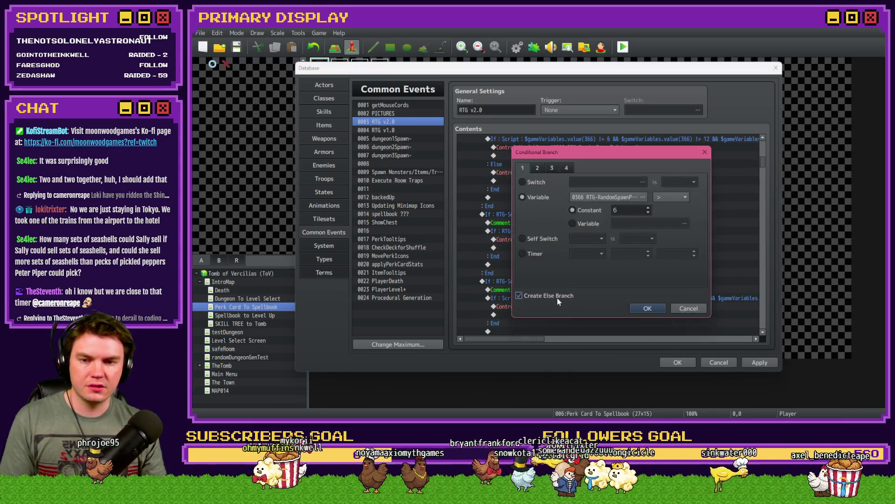
pyautogui.click(633, 305)
pyautogui.click(550, 265)
pyautogui.hotkey('ctrl', 'v')
# Give the Left-direction condition an Else containing the reset to 0
pyautogui.scroll(-3, 549, 264)
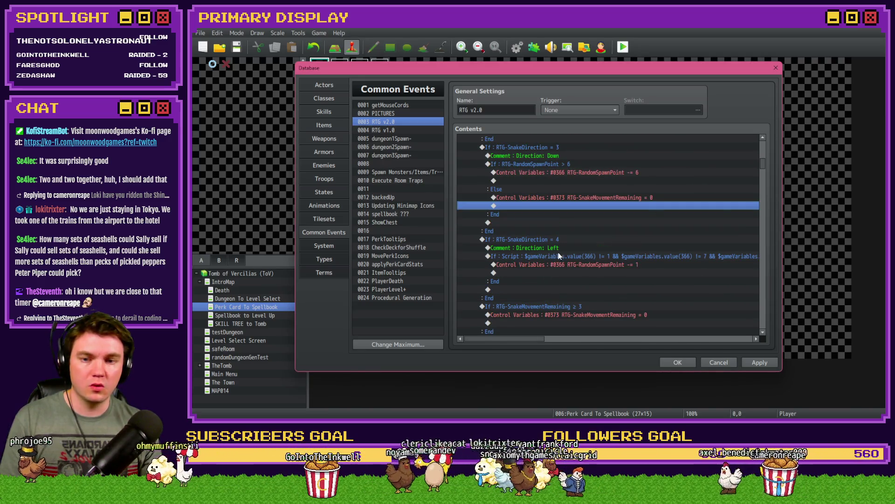
pyautogui.doubleClick(549, 256)
pyautogui.click(565, 294)
pyautogui.click(647, 307)
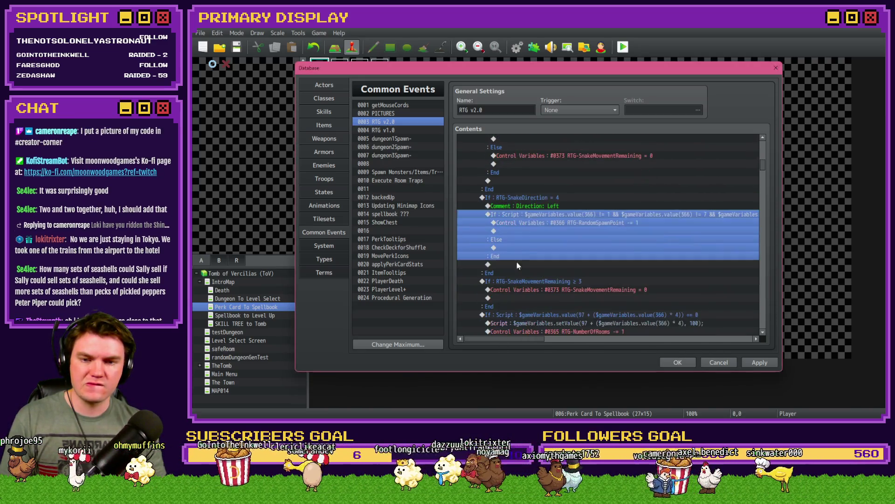
pyautogui.click(525, 248)
pyautogui.hotkey('ctrl', 'v')
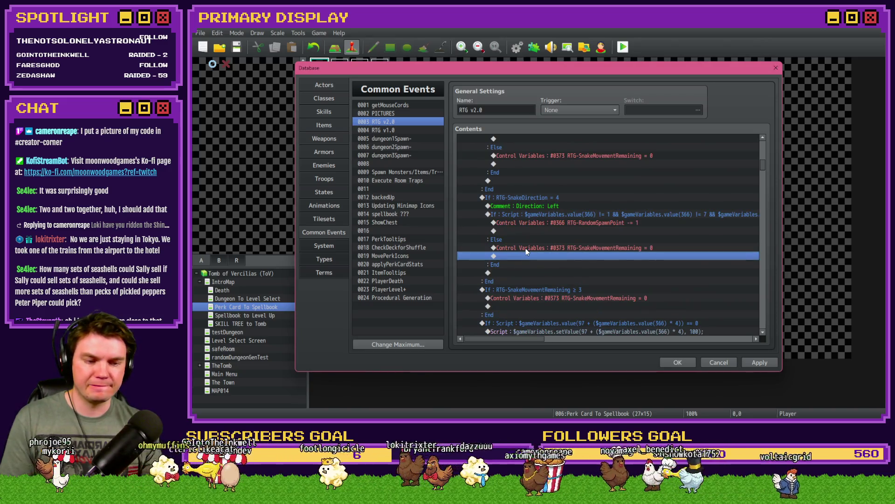
pyautogui.scroll(-2, 530, 233)
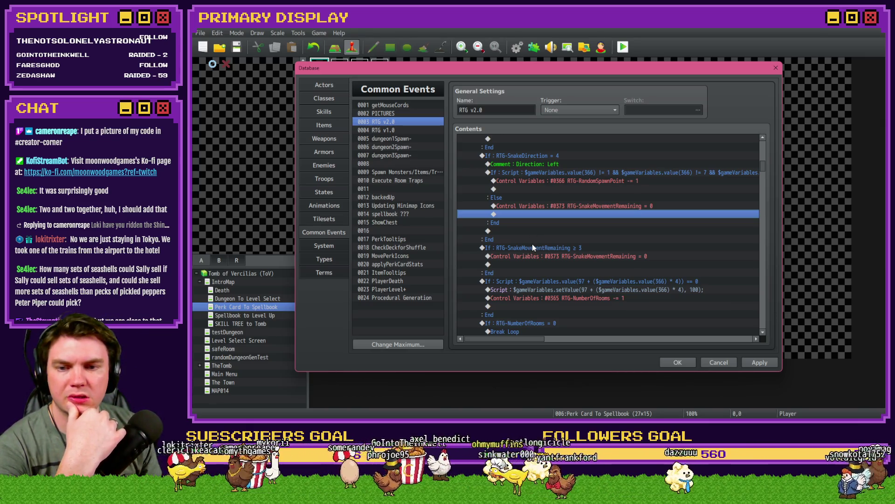
# Delete the If RTG-SnakeMovementRemaining ≥ 3 check block
pyautogui.click(533, 248)
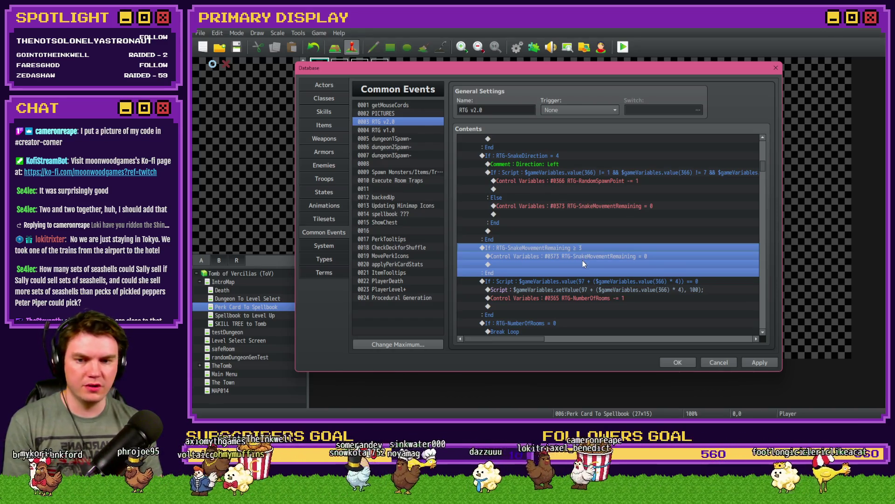
pyautogui.press('Delete')
pyautogui.click(572, 240)
pyautogui.click(575, 247)
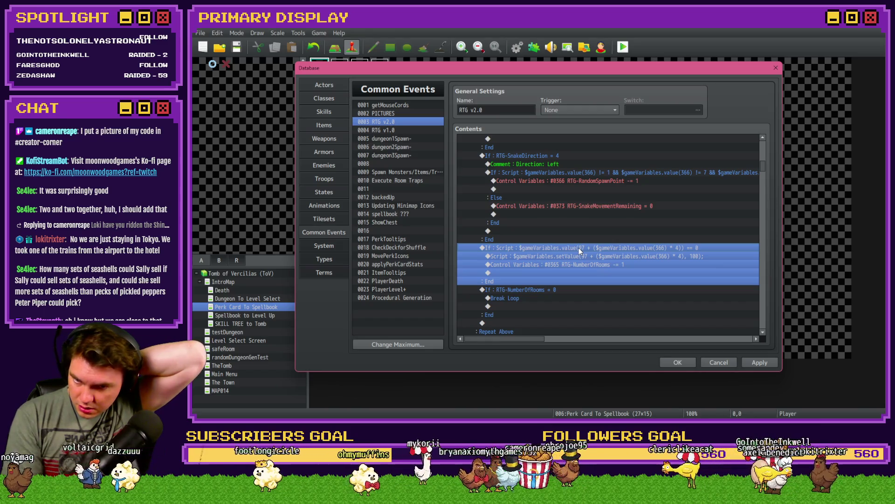
# Change the room script condition's comparison to strict === 0
pyautogui.doubleClick(578, 247)
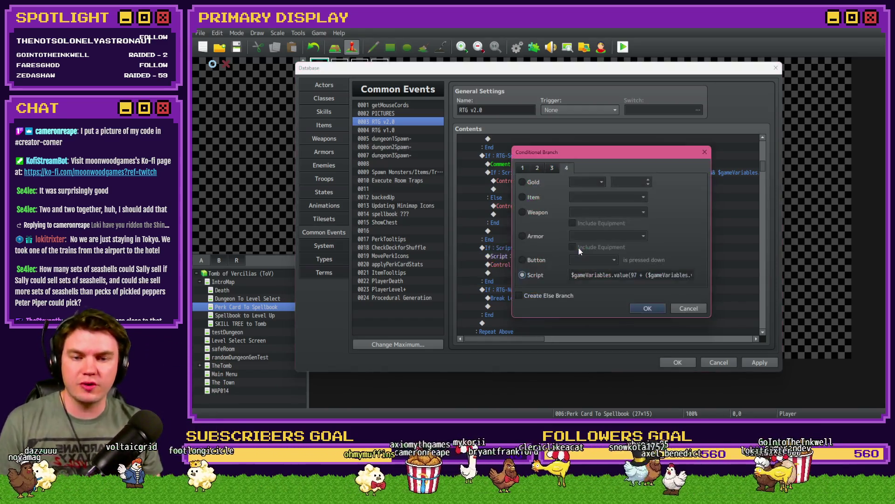
pyautogui.moveTo(608, 274); pyautogui.dragTo(720, 279)
pyautogui.press('Right')
pyautogui.write('=')
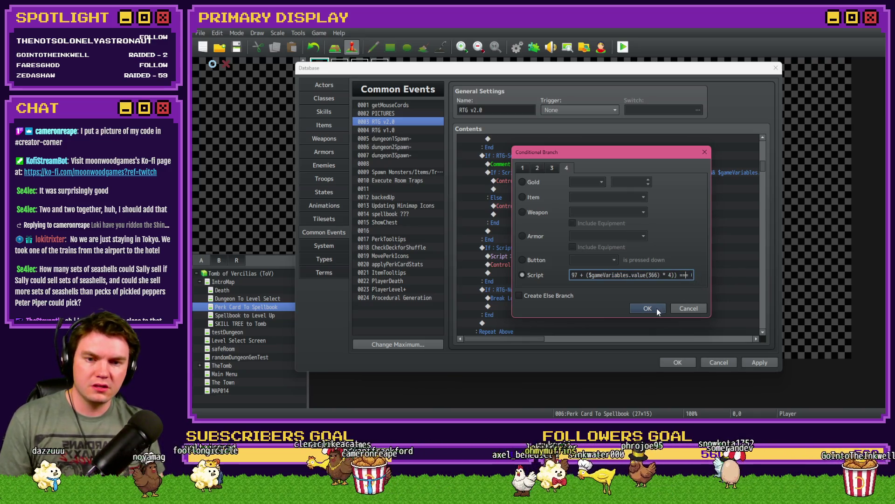
pyautogui.click(658, 308)
# Review the room script block's lines and open the RTG-RandomSpawnPoint reset command
pyautogui.click(595, 264)
pyautogui.click(599, 258)
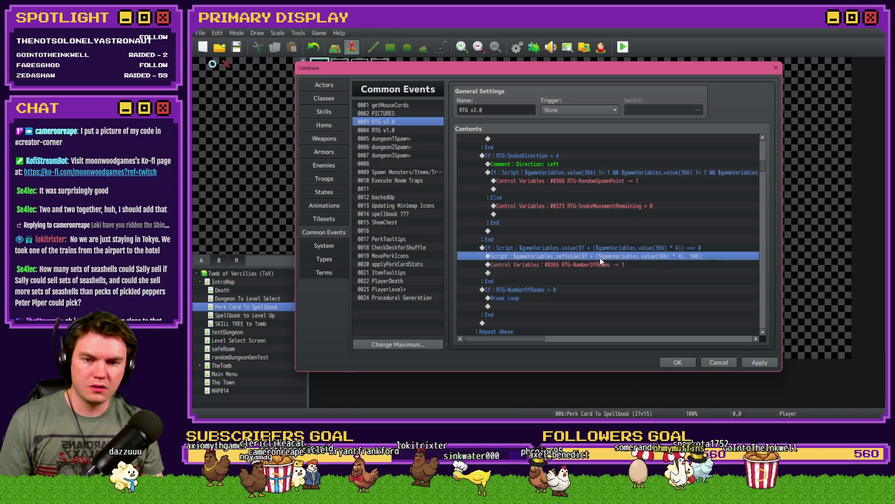
pyautogui.click(625, 263)
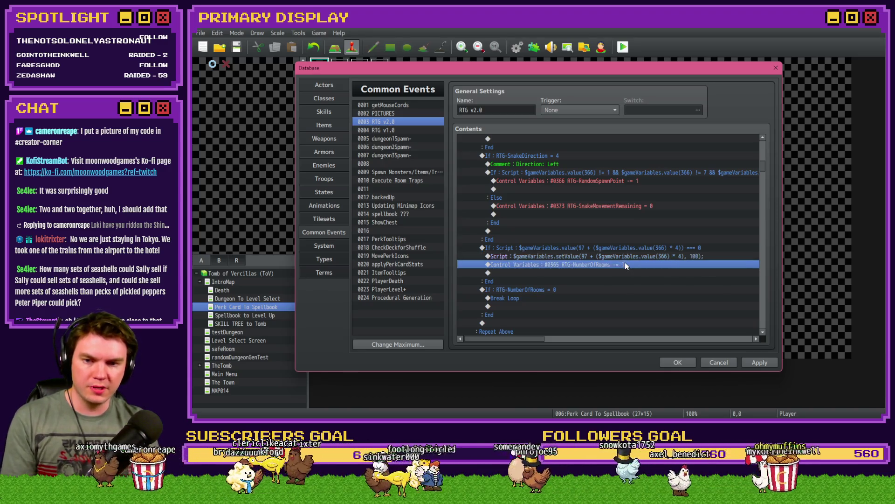
pyautogui.click(628, 249)
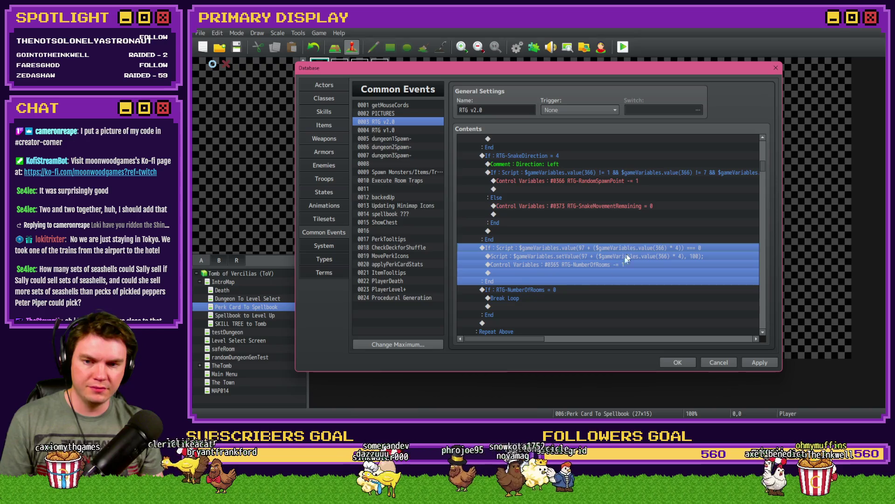
pyautogui.click(564, 289)
pyautogui.scroll(-2, 564, 290)
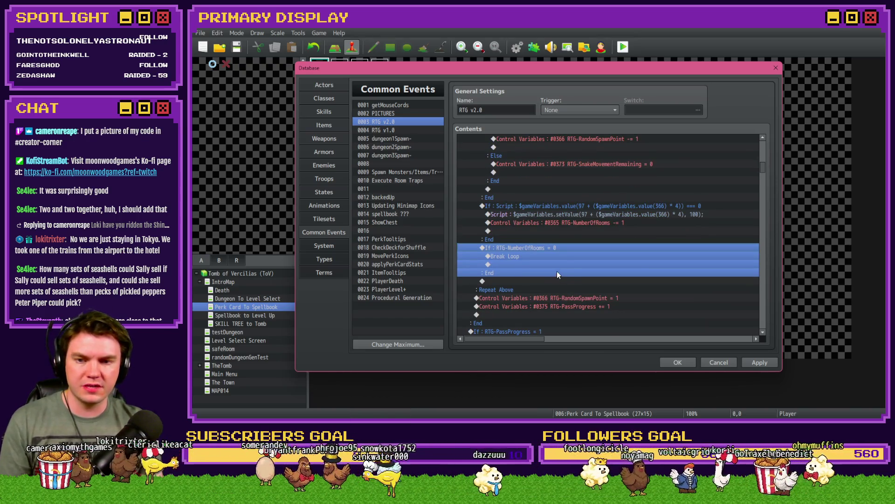
pyautogui.scroll(-2, 530, 264)
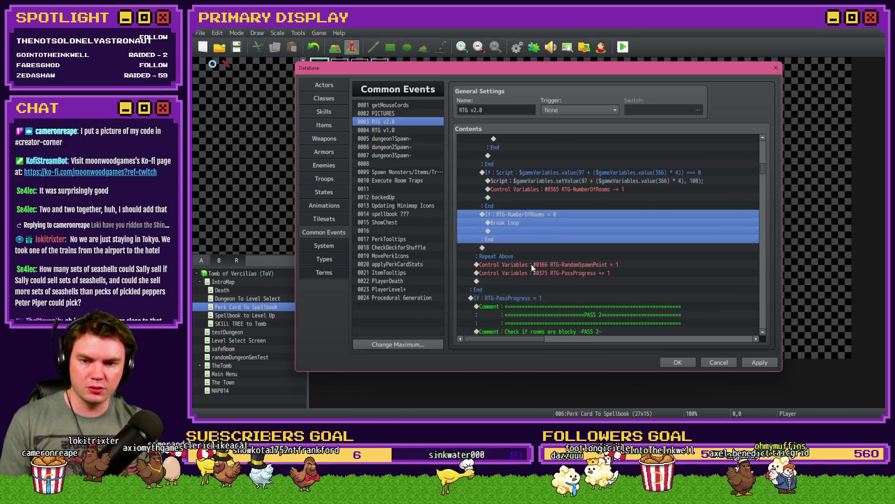
pyautogui.click(543, 265)
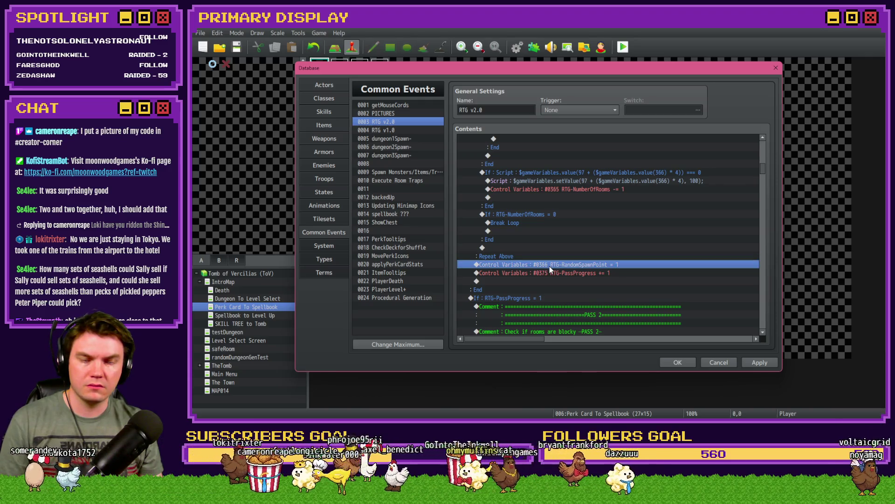
pyautogui.doubleClick(549, 265)
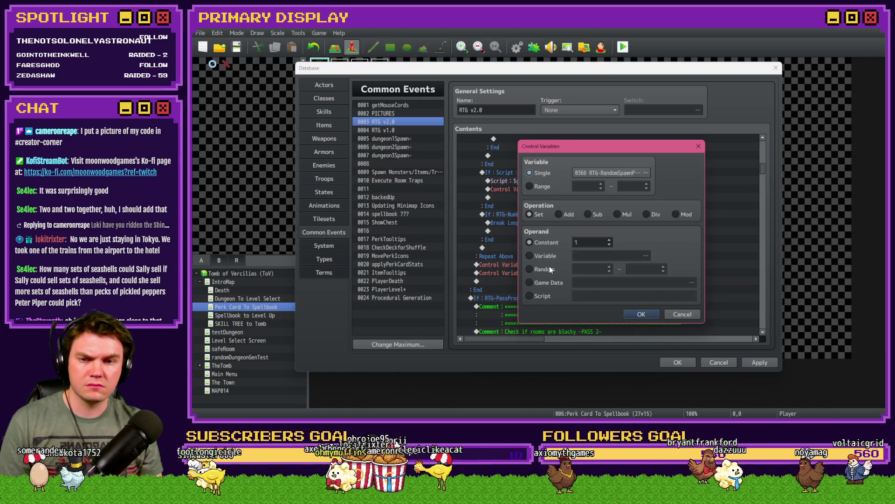
# Close the RTG-RandomSpawnPoint editor unchanged and inspect the PassProgress lines
pyautogui.press('Escape')
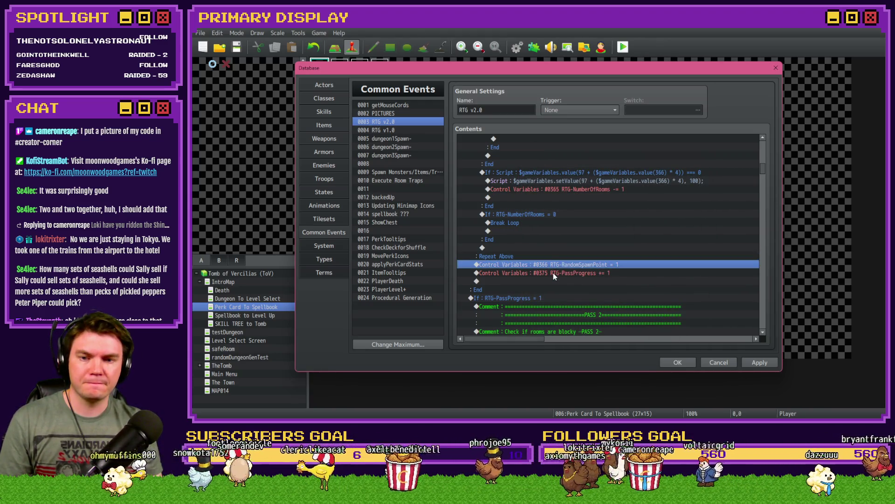
pyautogui.click(553, 273)
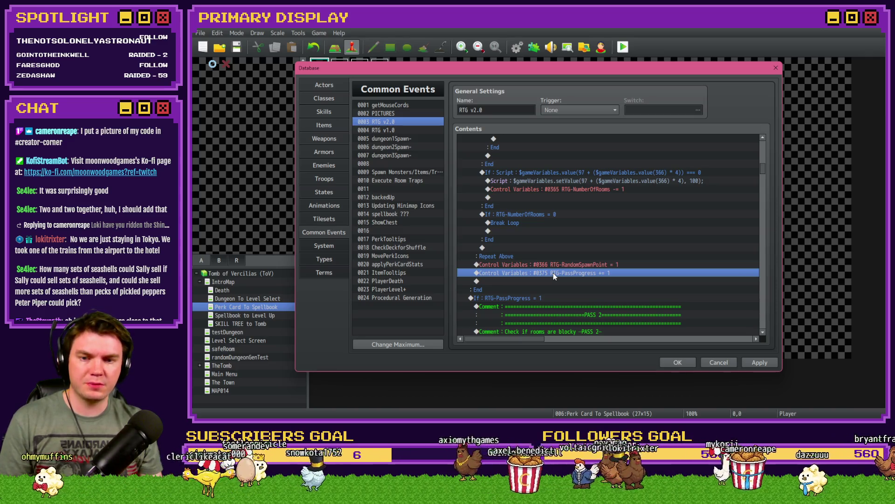
pyautogui.click(532, 296)
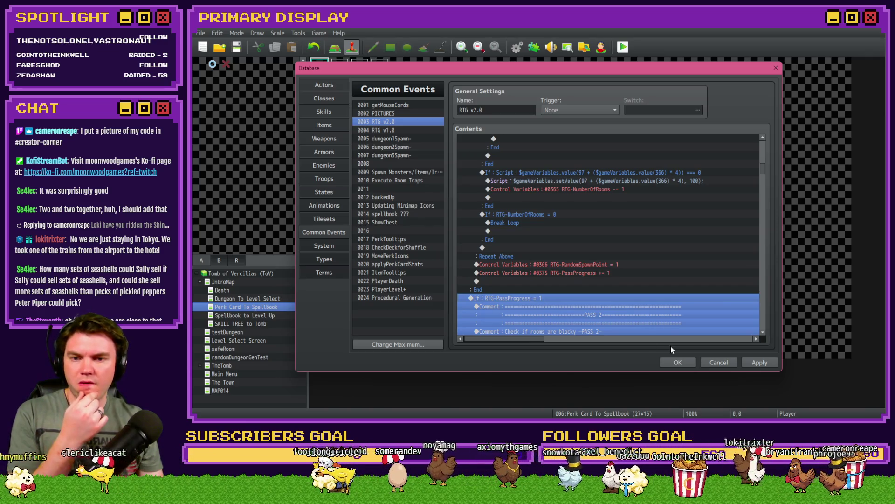
# Apply the RTG v2.0 changes and scroll through the event's contents
pyautogui.click(762, 365)
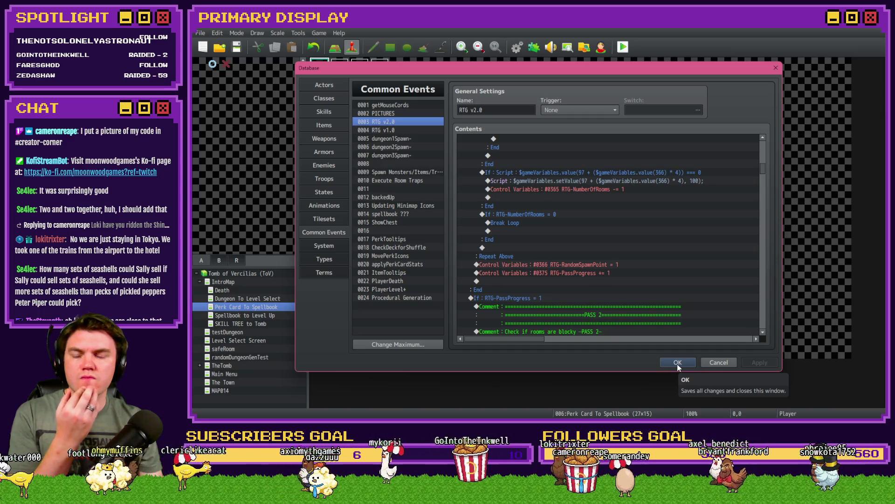
pyautogui.scroll(-10, 763, 170)
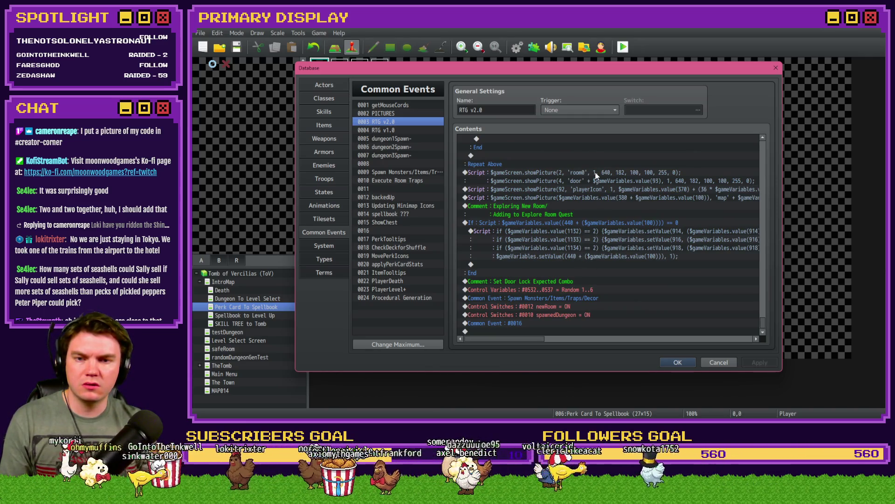
pyautogui.scroll(2, 599, 286)
pyautogui.scroll(10, 599, 286)
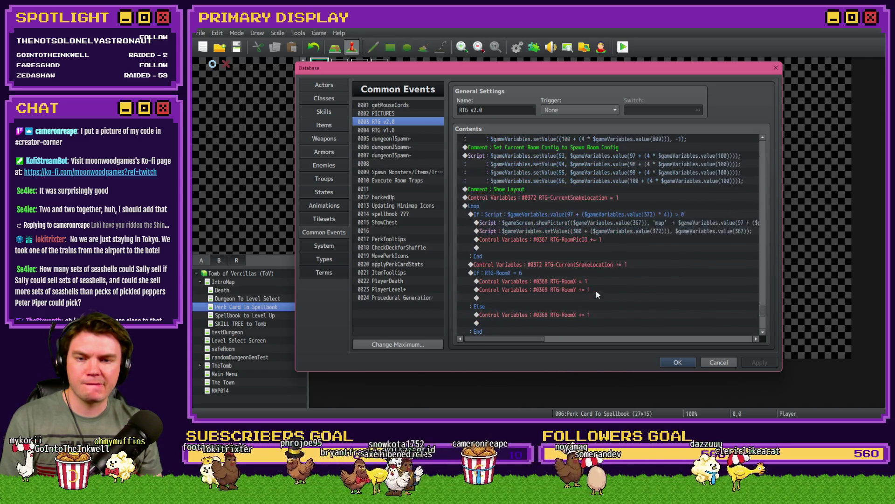
pyautogui.click(634, 223)
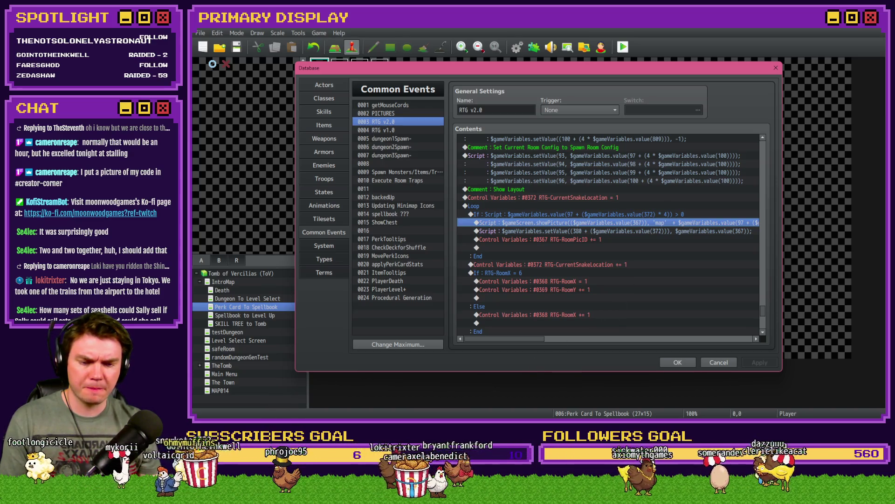
pyautogui.hotkey('alt', 'Tab')
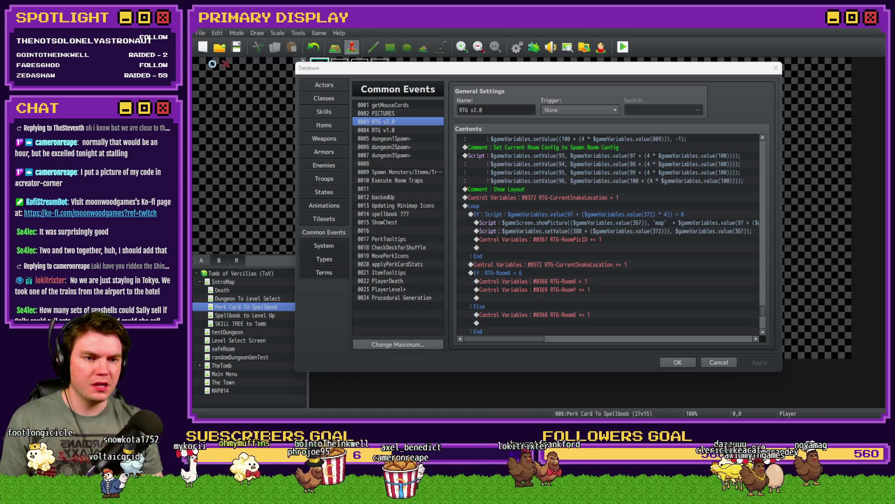
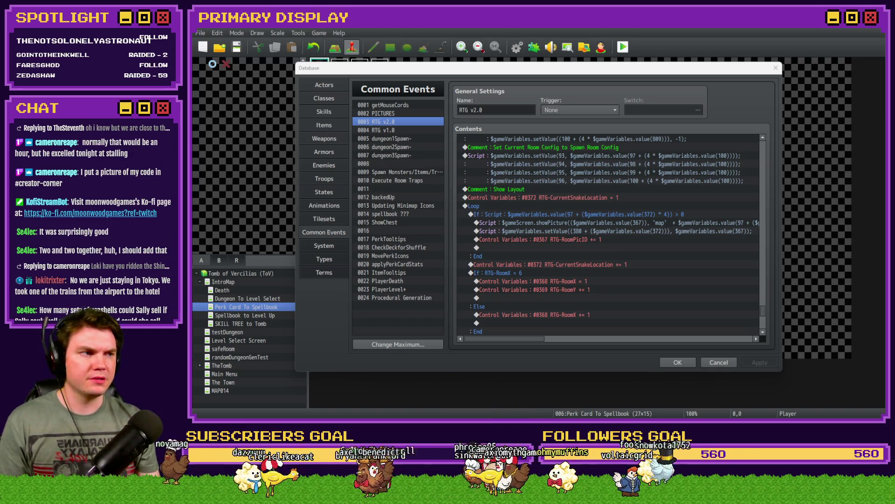
# Select the showPicture script line in RTG v2.0 to copy it
pyautogui.click(645, 224)
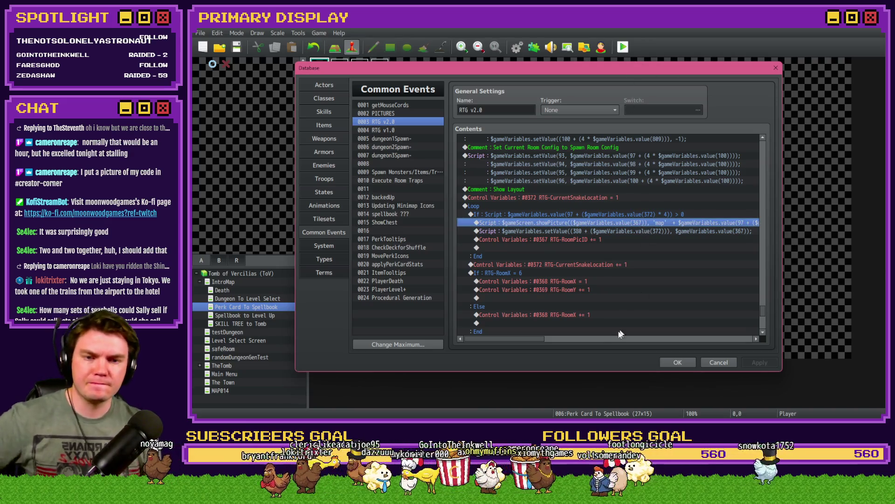
pyautogui.hscroll(3, 555, 348)
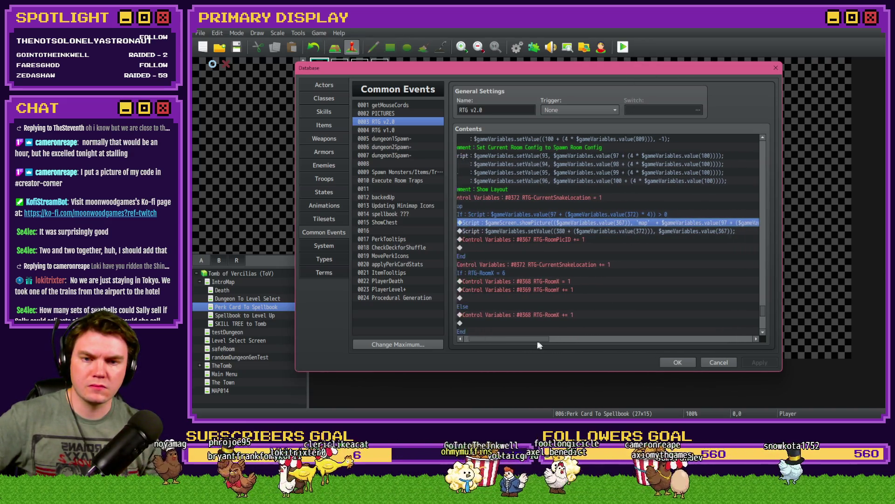
pyautogui.hscroll(-3, 540, 345)
pyautogui.click(592, 215)
pyautogui.click(592, 222)
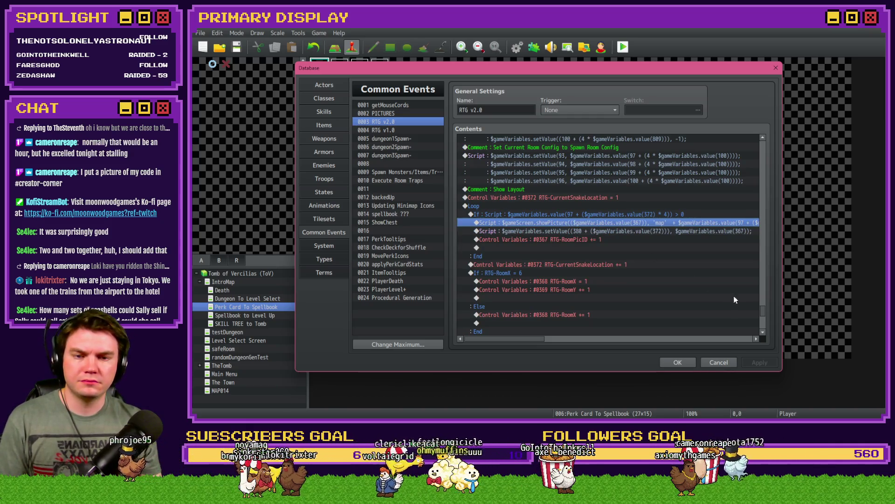
# Paste the copied showPicture script above the setValue line in the room-placement If block
pyautogui.moveTo(763, 315); pyautogui.dragTo(772, 150)
pyautogui.scroll(-3, 700, 296)
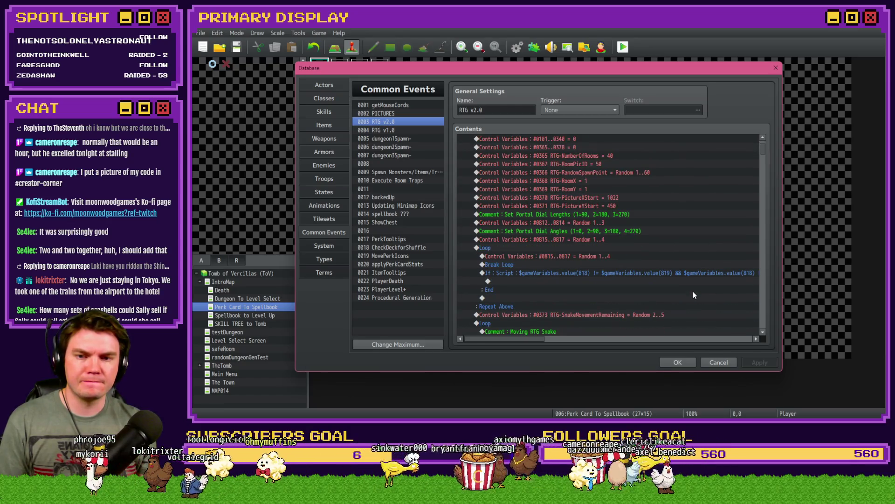
pyautogui.scroll(-6, 693, 294)
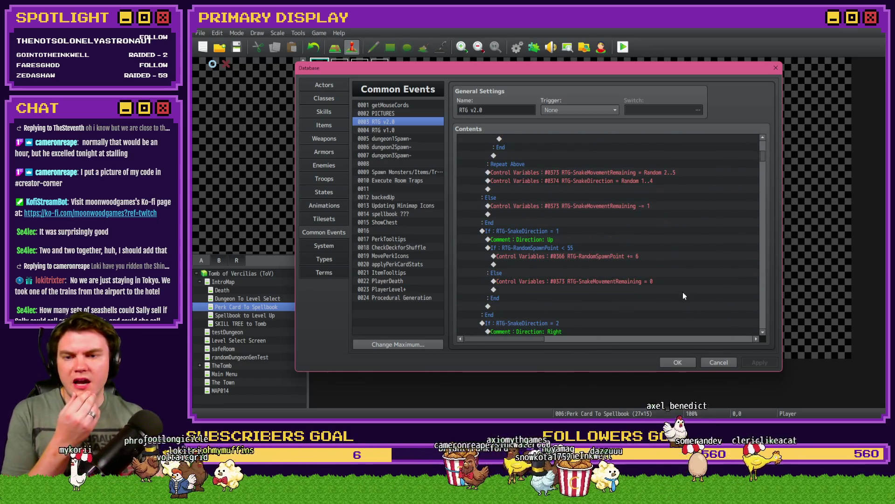
pyautogui.scroll(-14, 644, 290)
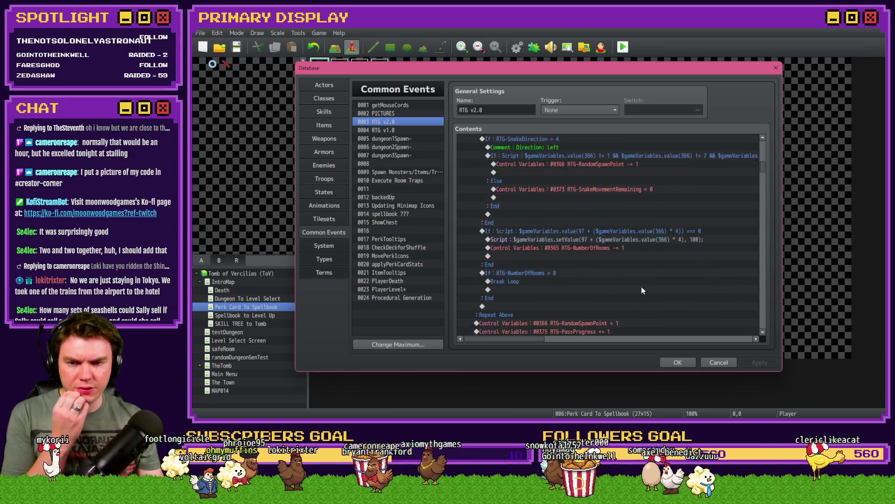
pyautogui.scroll(-2, 641, 289)
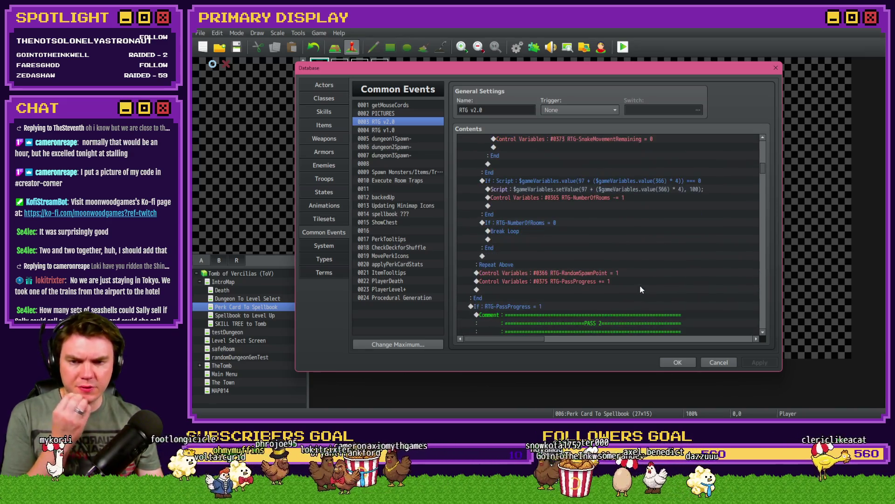
pyautogui.click(605, 189)
pyautogui.hotkey('ctrl', 'v')
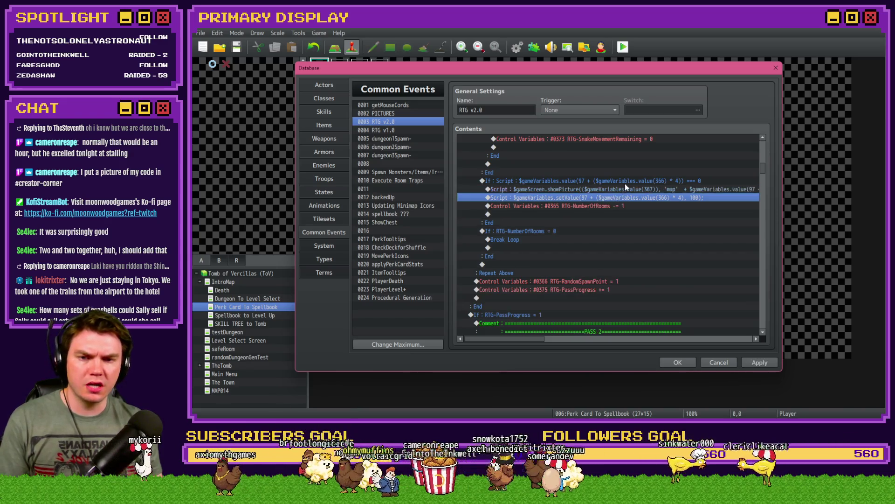
pyautogui.click(626, 189)
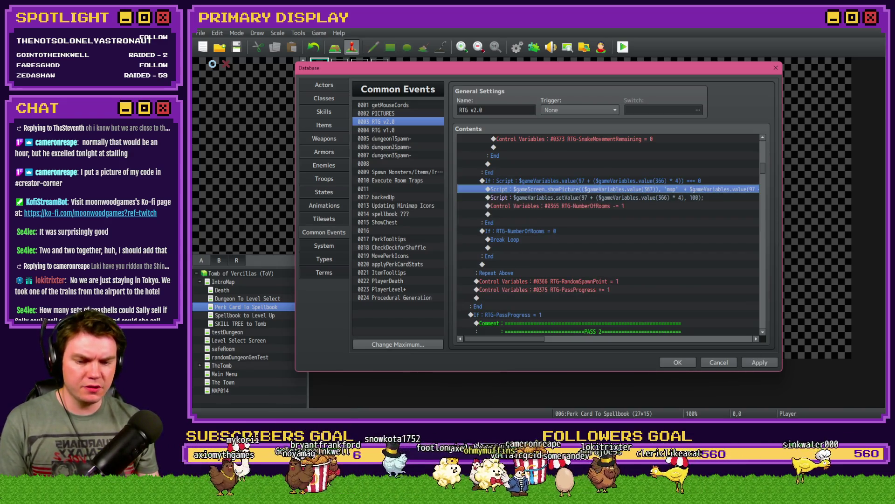
pyautogui.hotkey('alt', 'Tab')
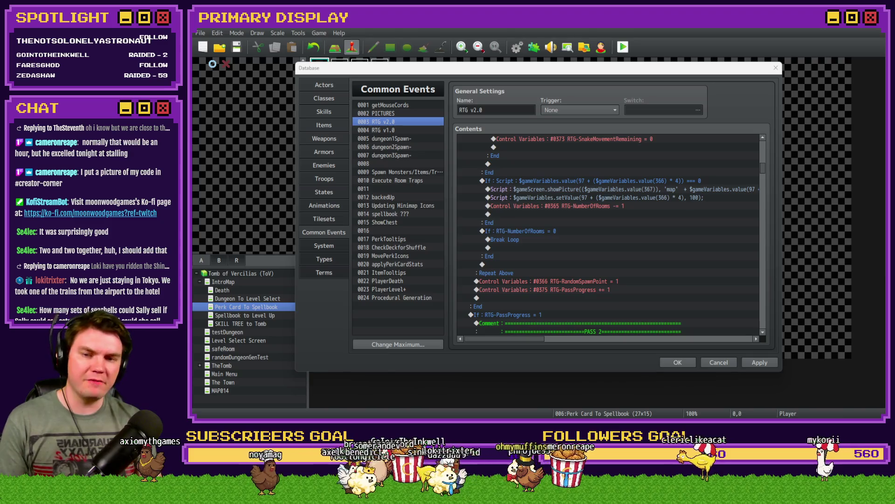
pyautogui.click(664, 80)
# Open the pasted showPicture script, using variables 367 and 369, in the Script editor
pyautogui.click(639, 184)
pyautogui.click(639, 189)
pyautogui.doubleClick(641, 193)
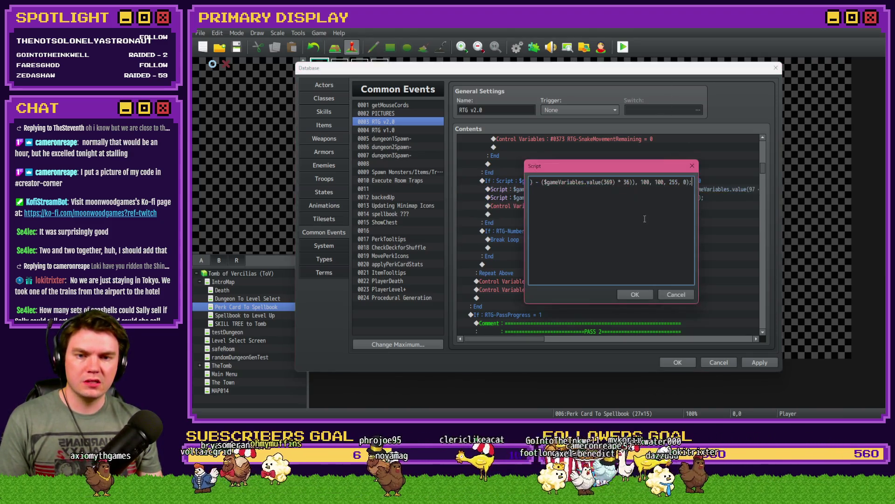
pyautogui.hotkey('ctrl', 'a')
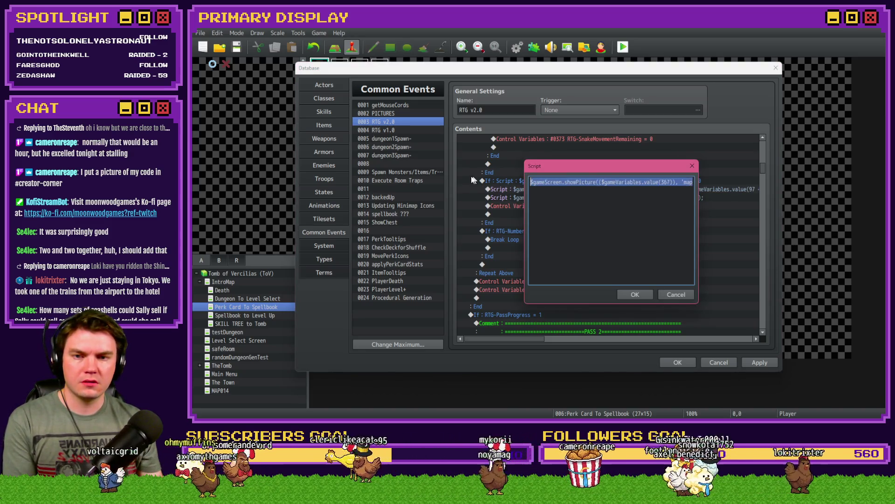
pyautogui.click(663, 183)
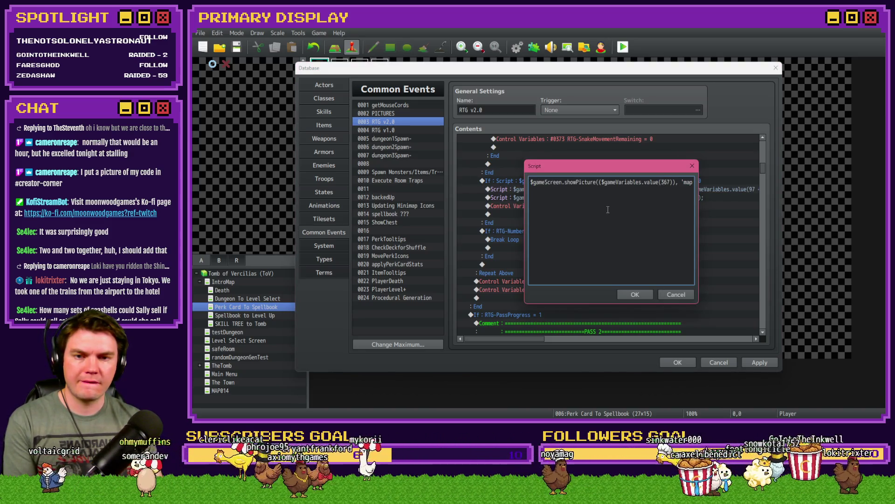
pyautogui.click(691, 166)
pyautogui.moveTo(763, 169); pyautogui.dragTo(769, 148)
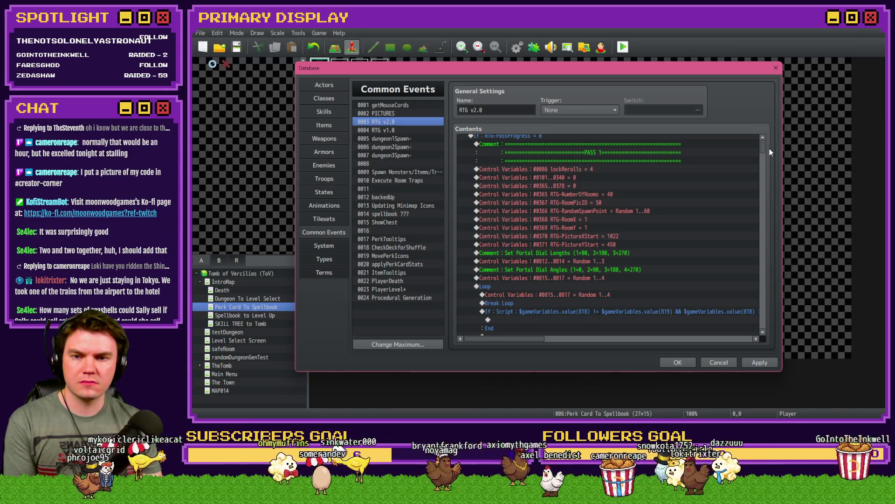
pyautogui.moveTo(770, 149); pyautogui.dragTo(771, 170)
pyautogui.press('Return')
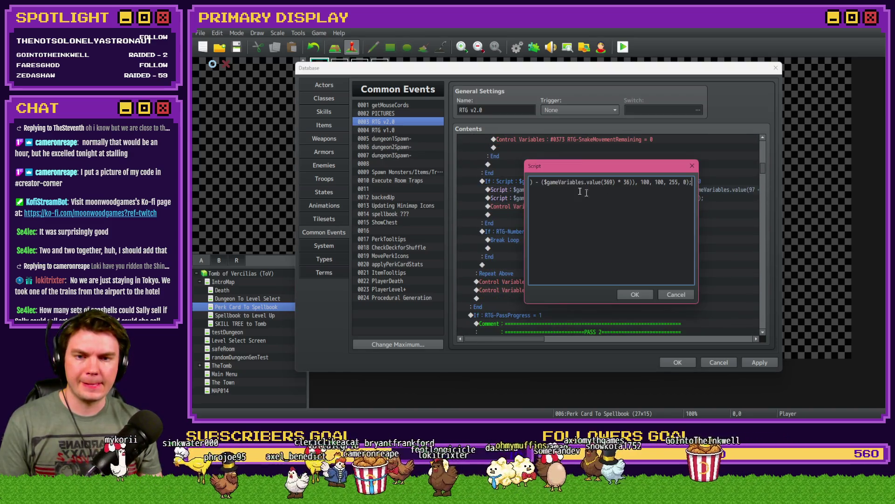
# Delete the " + '-' + $gameVariables..." term after the first variable lookup in the picture name
pyautogui.click(647, 183)
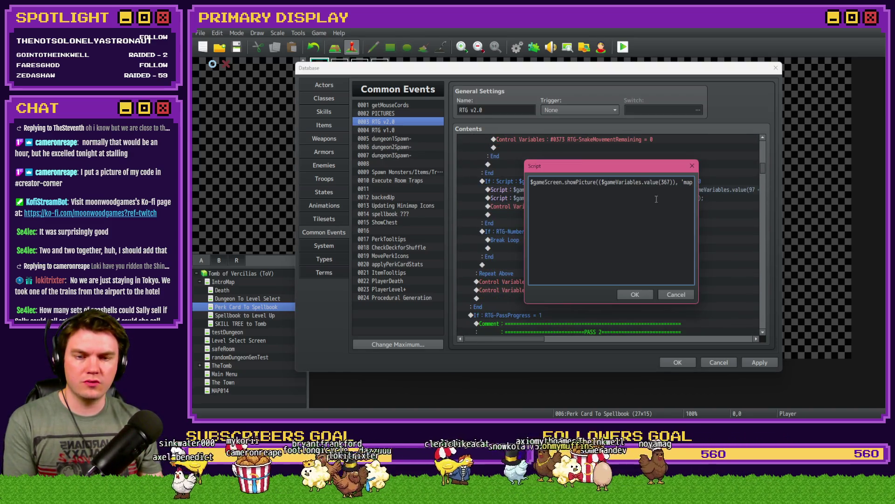
pyautogui.press('Right')
pyautogui.press('Right')
pyautogui.press('Right')
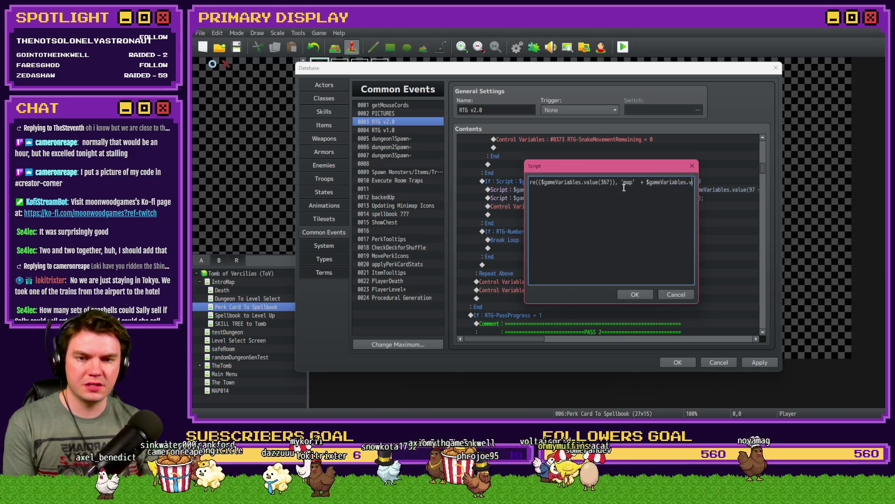
pyautogui.press('Right')
pyautogui.press('Right')
pyautogui.press('Right')
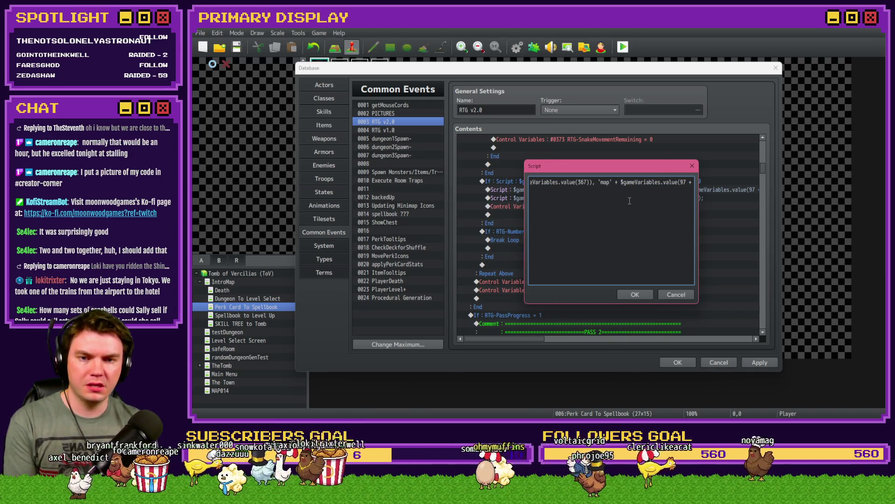
pyautogui.press('Right')
pyautogui.press('Right')
pyautogui.press('Right')
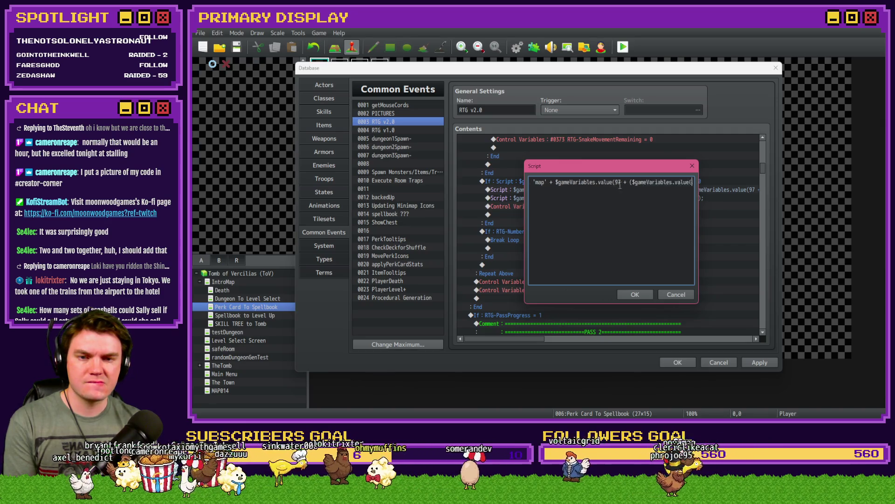
pyautogui.press('Right')
pyautogui.press('Right')
pyautogui.press('Right')
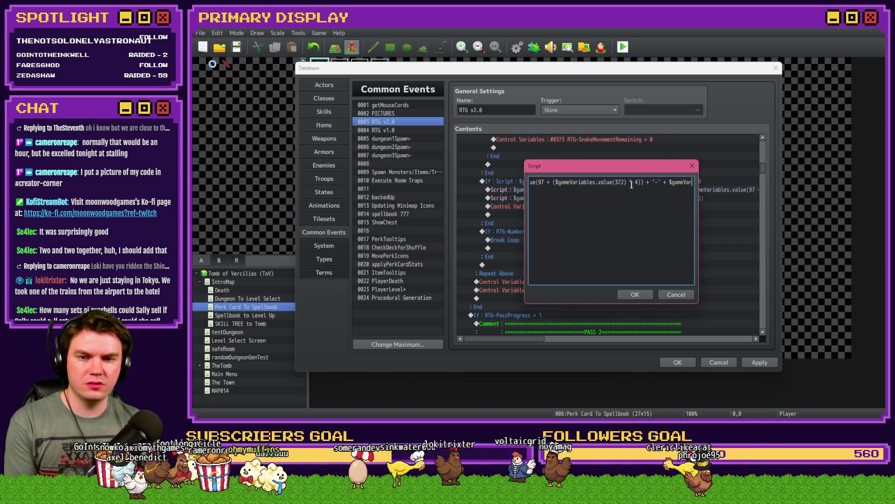
pyautogui.click(637, 185)
pyautogui.press('Delete')
pyautogui.press('Delete')
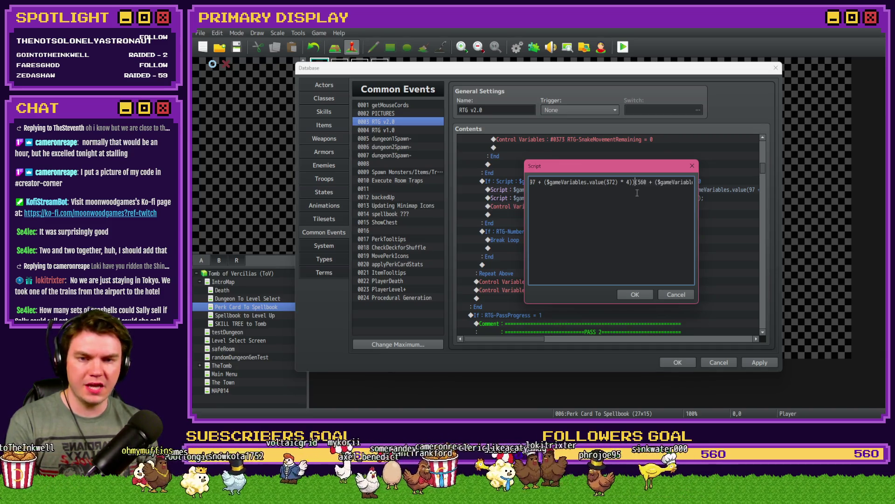
pyautogui.press('Delete')
pyautogui.press('Delete')
pyautogui.press('Delete')
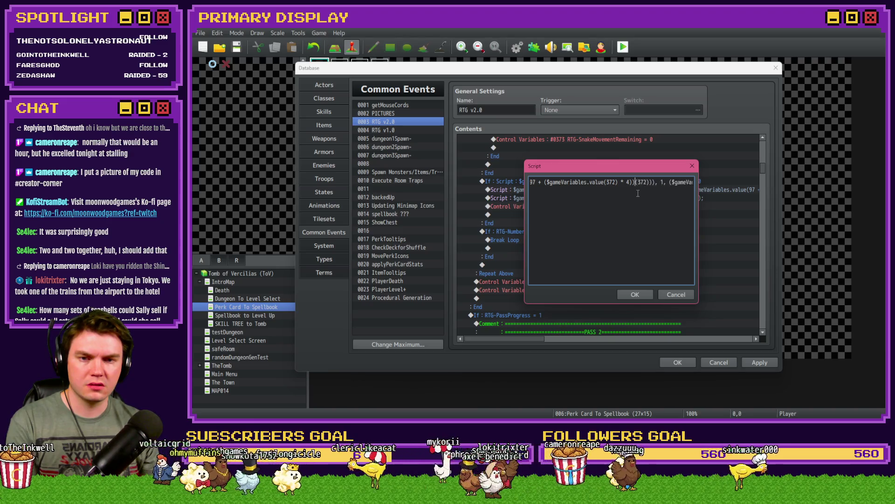
pyautogui.press('Delete')
pyautogui.press('Delete')
pyautogui.press('Delete')
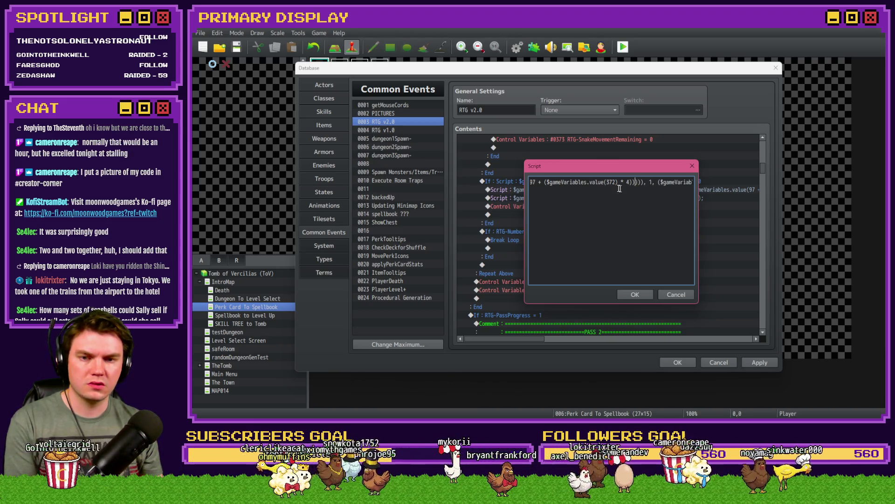
# Remove the extra closing parentheses, confirm the script, and reopen it to verify
pyautogui.hotkey('shift', 'Home')
pyautogui.press('Home')
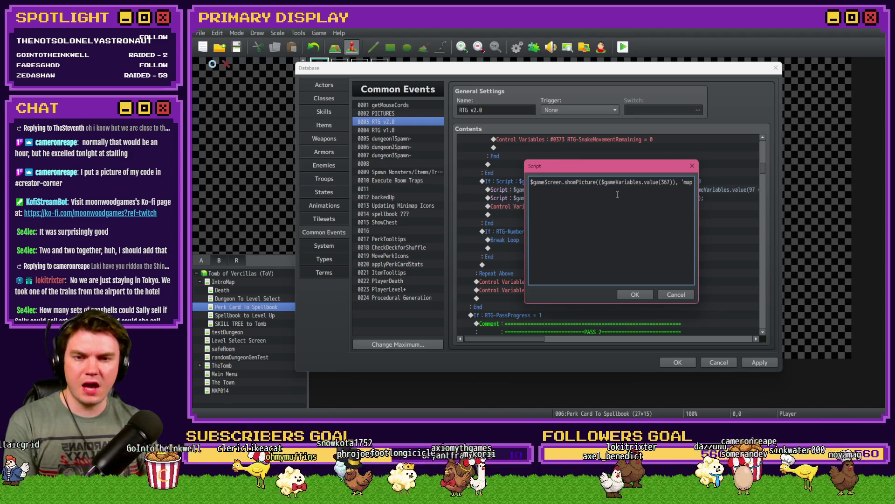
pyautogui.hotkey('ctrl', 'Right')
pyautogui.hotkey('ctrl', 'Right')
pyautogui.hotkey('ctrl', 'Right')
pyautogui.hotkey('ctrl', 'Right')
pyautogui.hotkey('ctrl', 'Right')
pyautogui.hotkey('ctrl', 'Right')
pyautogui.hotkey('ctrl', 'Right')
pyautogui.hotkey('ctrl', 'Right')
pyautogui.hotkey('ctrl', 'Right')
pyautogui.click(626, 182)
pyautogui.press('Delete')
pyautogui.press('Delete')
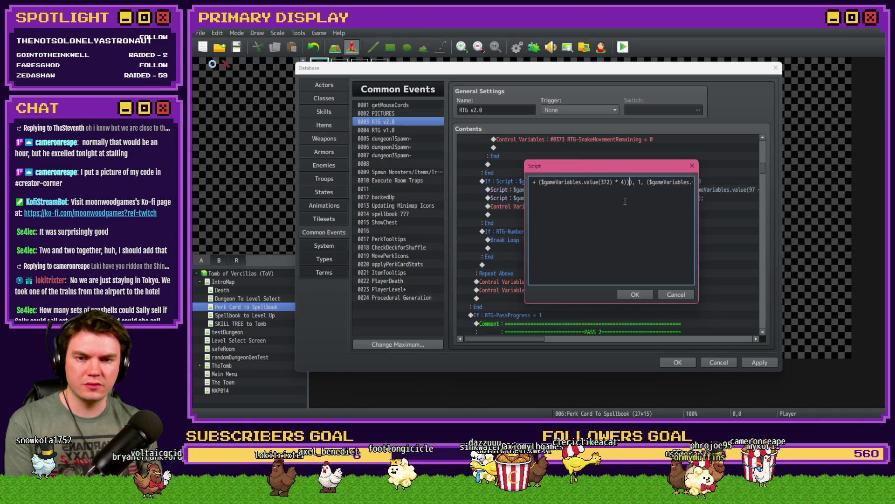
pyautogui.press('Right')
pyautogui.press('Right')
pyautogui.press('Right')
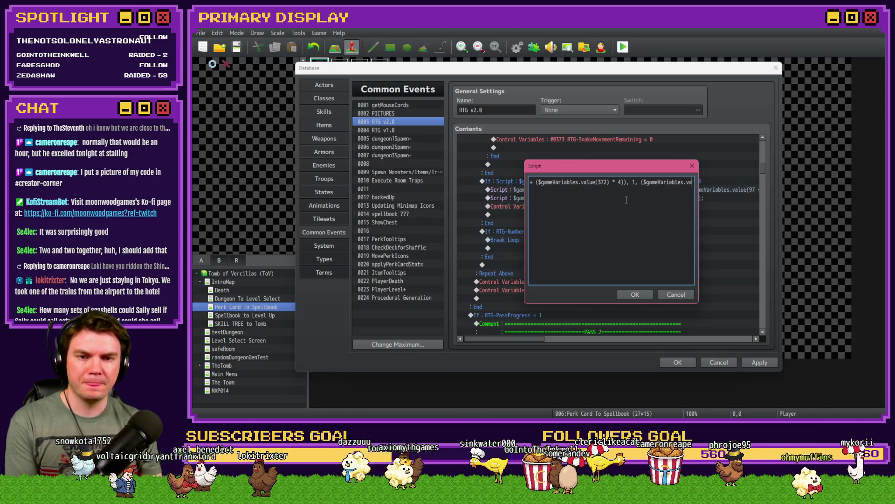
pyautogui.press('Right')
pyautogui.press('Right')
pyautogui.press('Right')
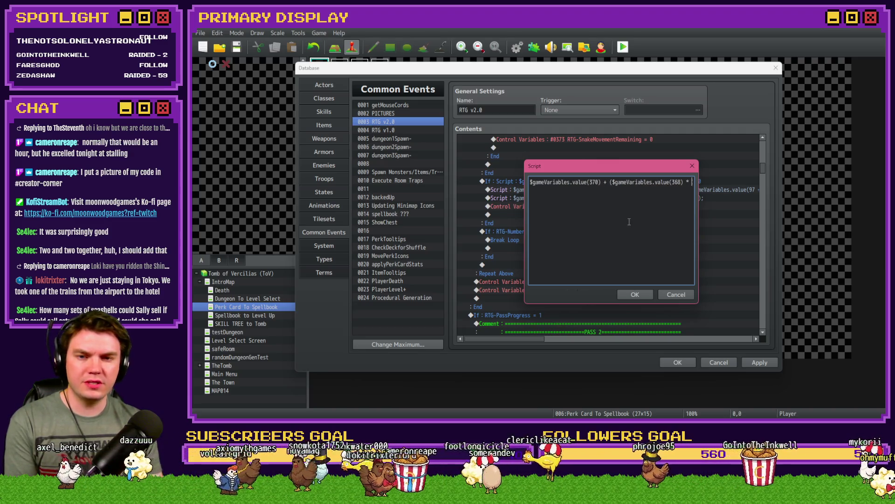
pyautogui.press('Right')
pyautogui.press('Right')
pyautogui.press('Right')
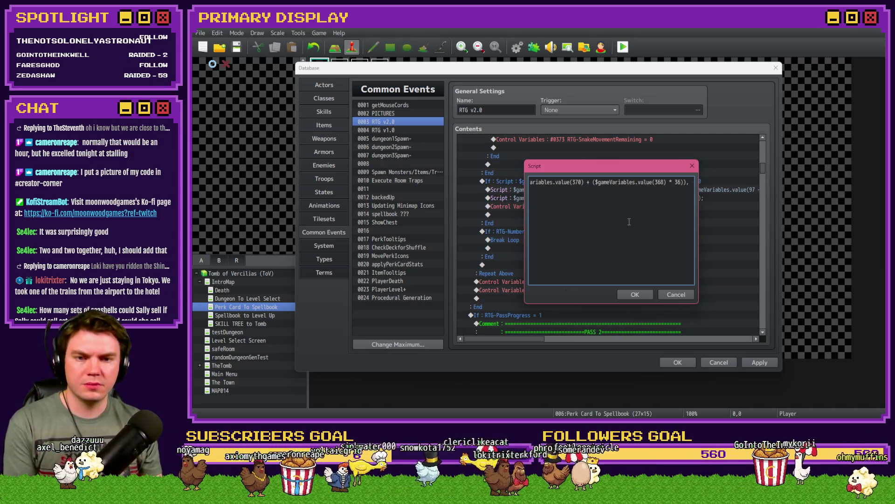
pyautogui.click(636, 294)
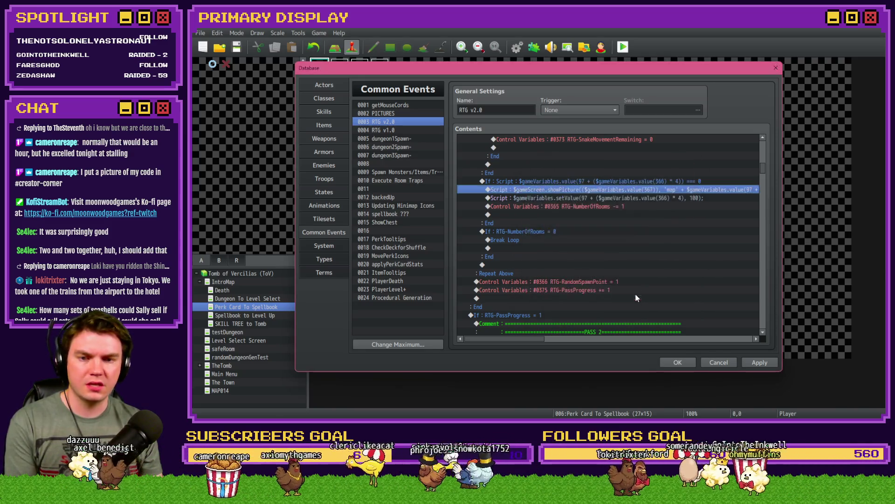
pyautogui.click(659, 181)
pyautogui.doubleClick(659, 189)
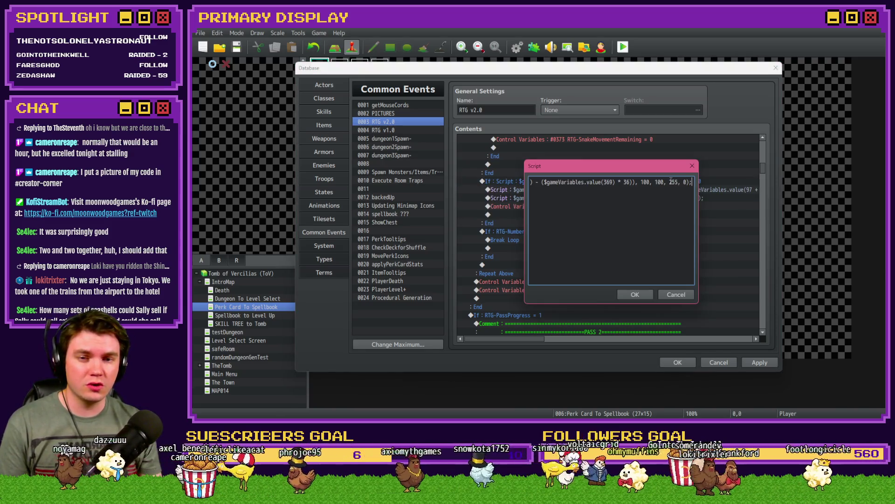